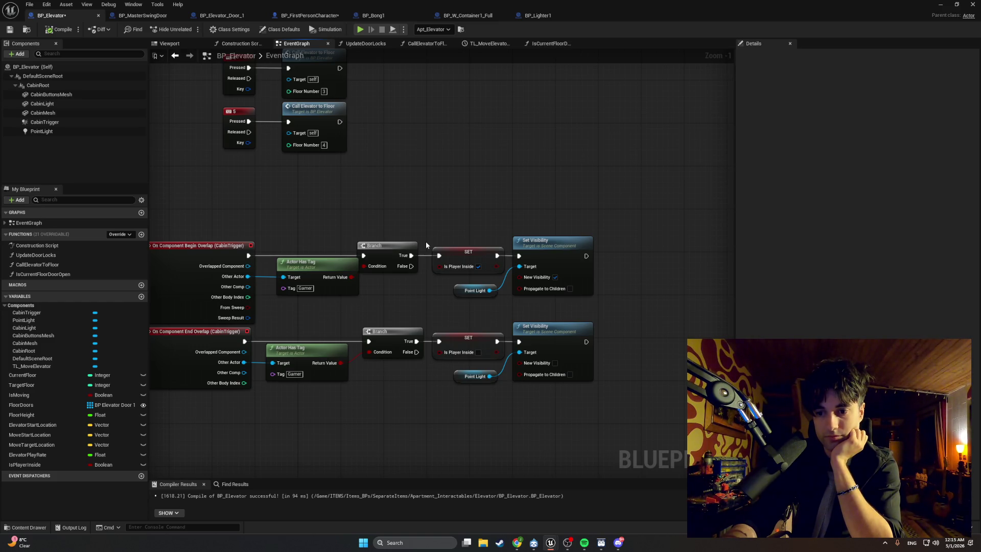
Nudge the Actor Has Tag node, compile and save BP_Elevator, and inspect the PointLight component
{"action": "left_click_drag", "start_coordinate": [338, 264], "coordinate": [330, 269]}
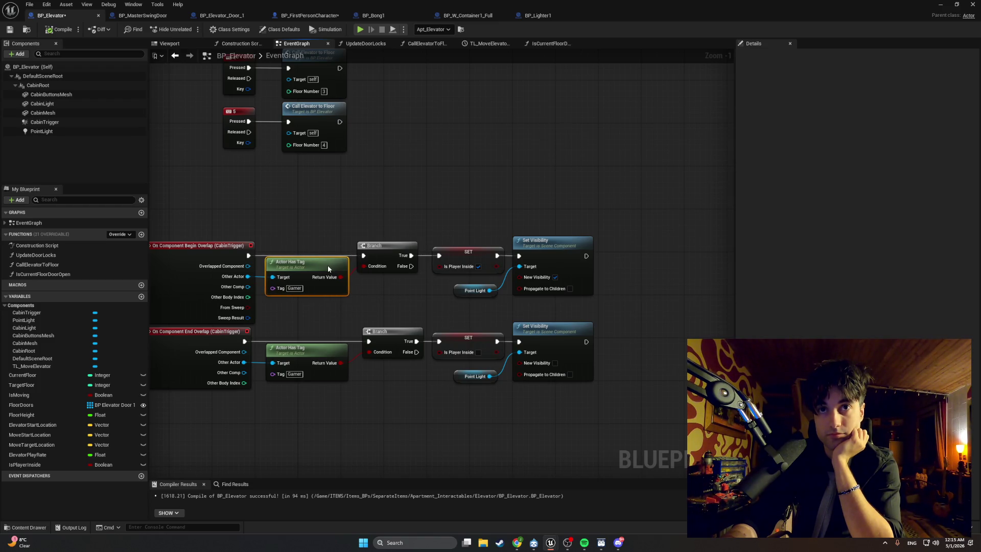
{"action": "left_click", "coordinate": [396, 293]}
{"action": "left_click", "coordinate": [52, 34]}
{"action": "left_click", "coordinate": [10, 29]}
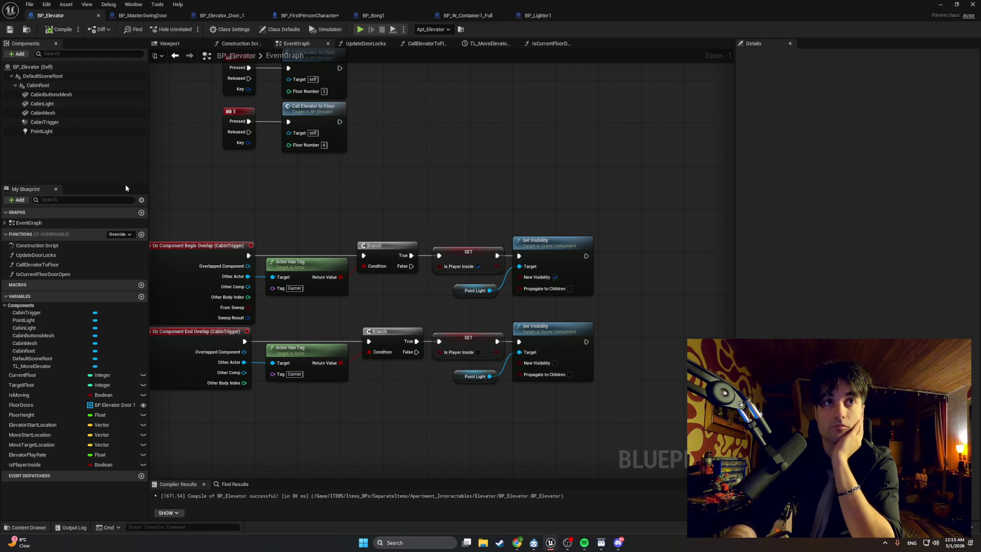
{"action": "left_click", "coordinate": [41, 131]}
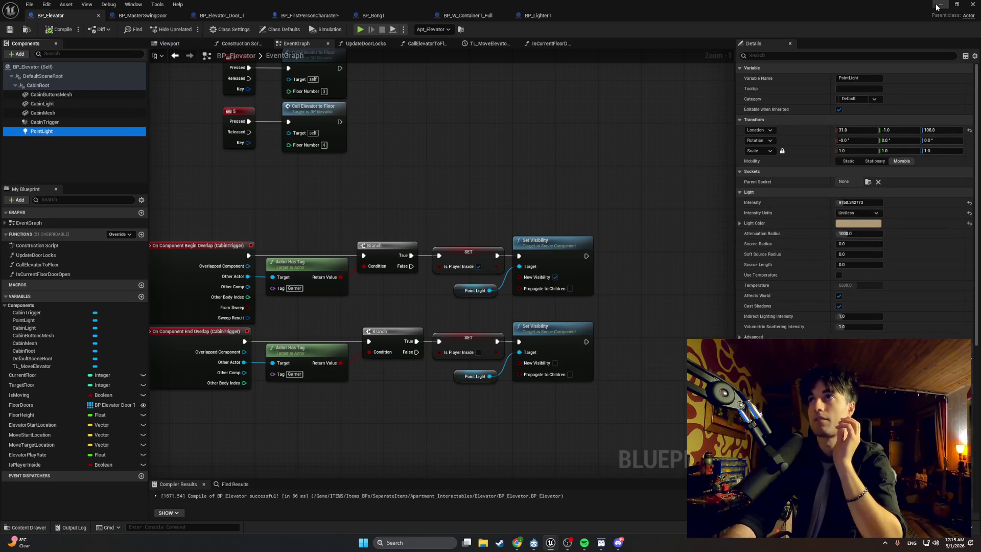
{"action": "key", "text": "alt+Tab"}
{"action": "left_click", "coordinate": [190, 29]}
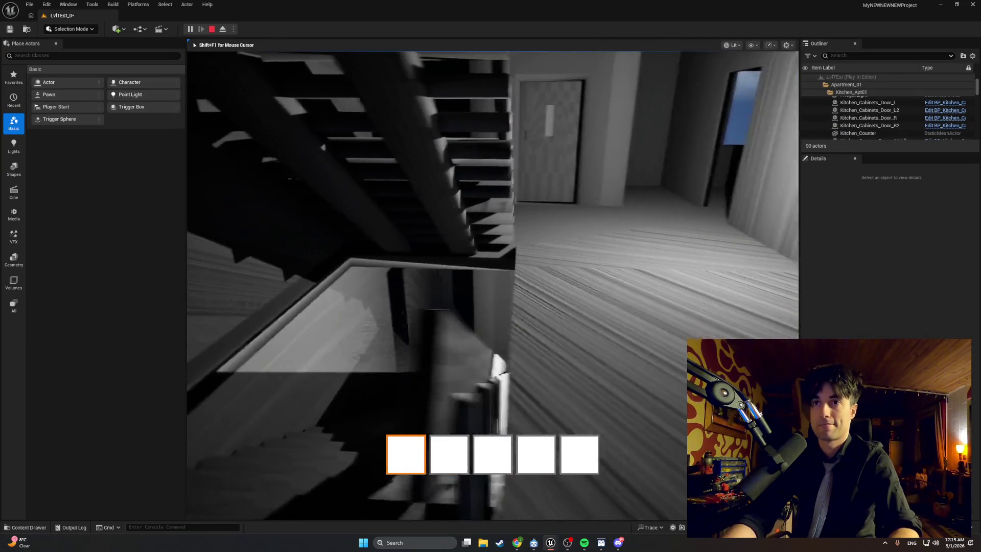
{"action": "key", "text": "w"}
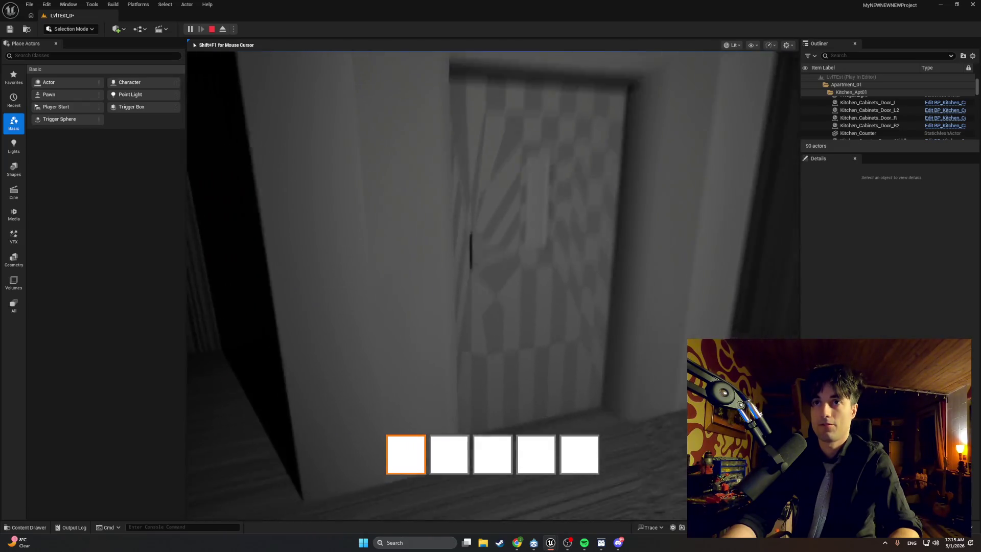
{"action": "key", "text": "e"}
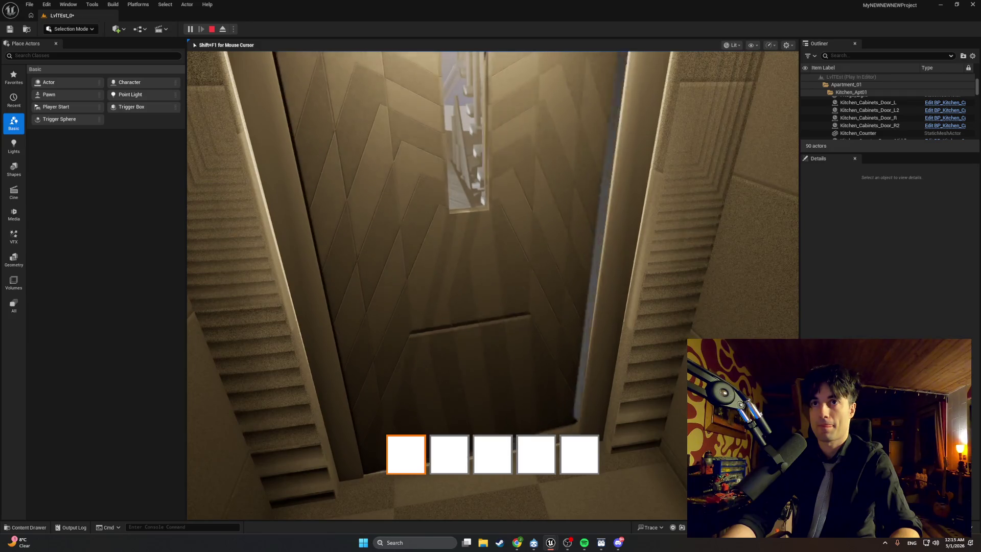
{"action": "key", "text": "e"}
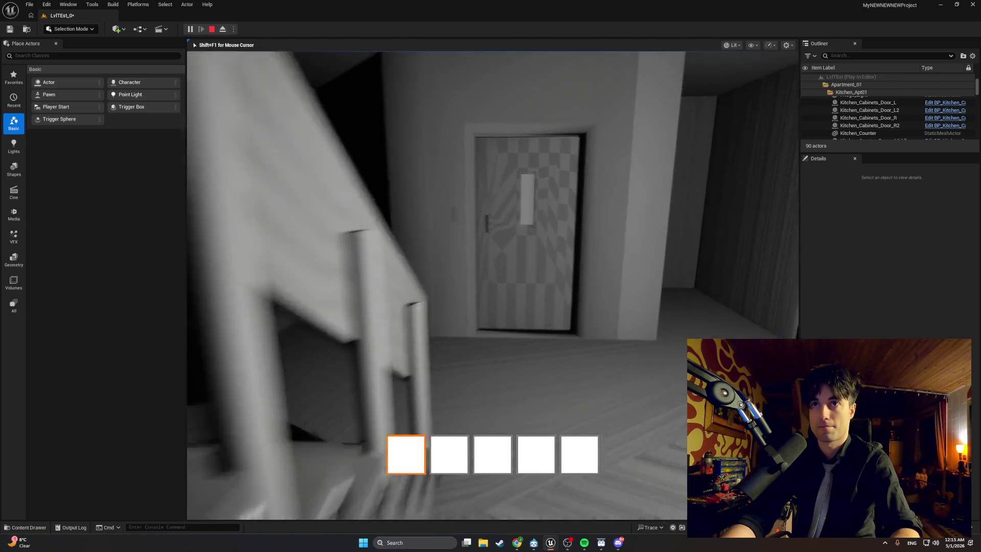
{"action": "key", "text": "Escape"}
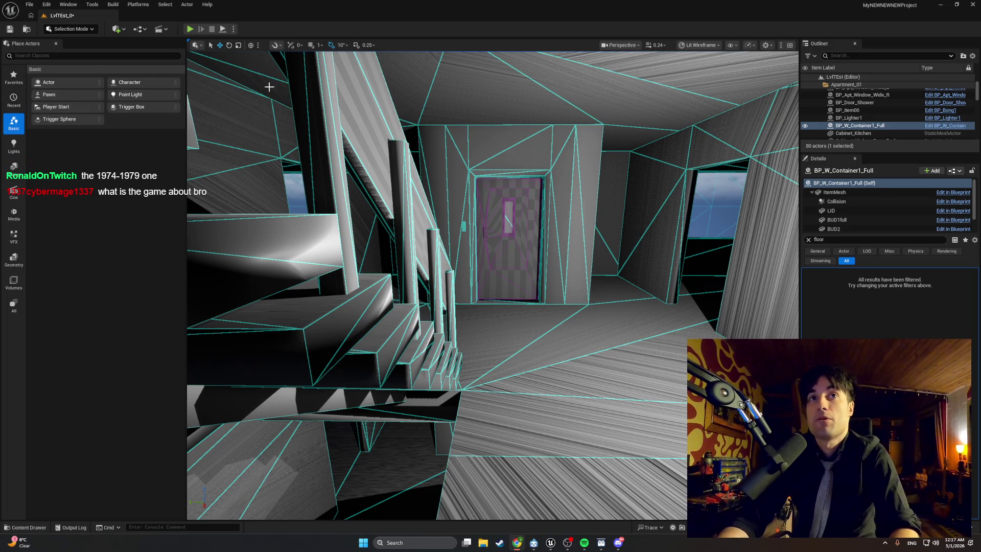
{"action": "left_click", "coordinate": [192, 31]}
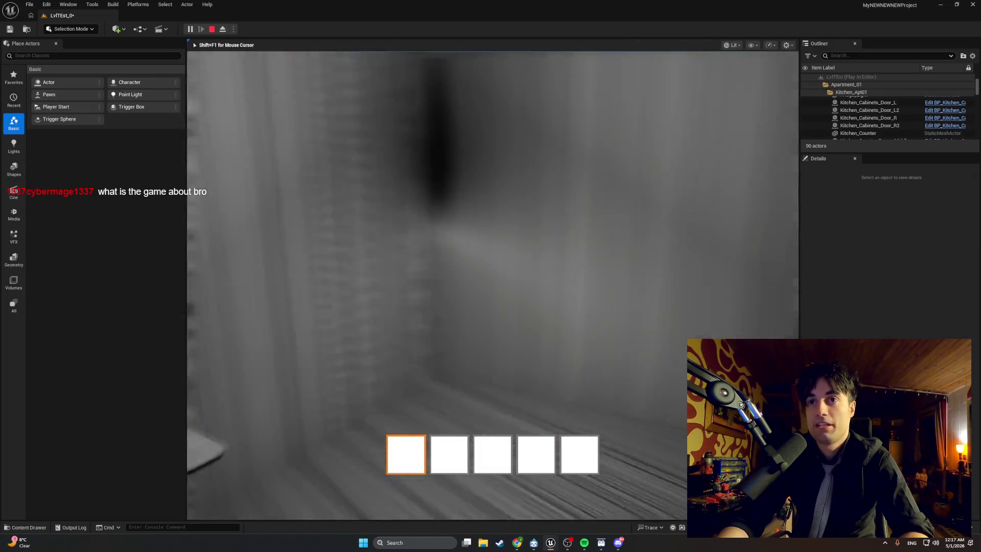
{"action": "key", "text": "w"}
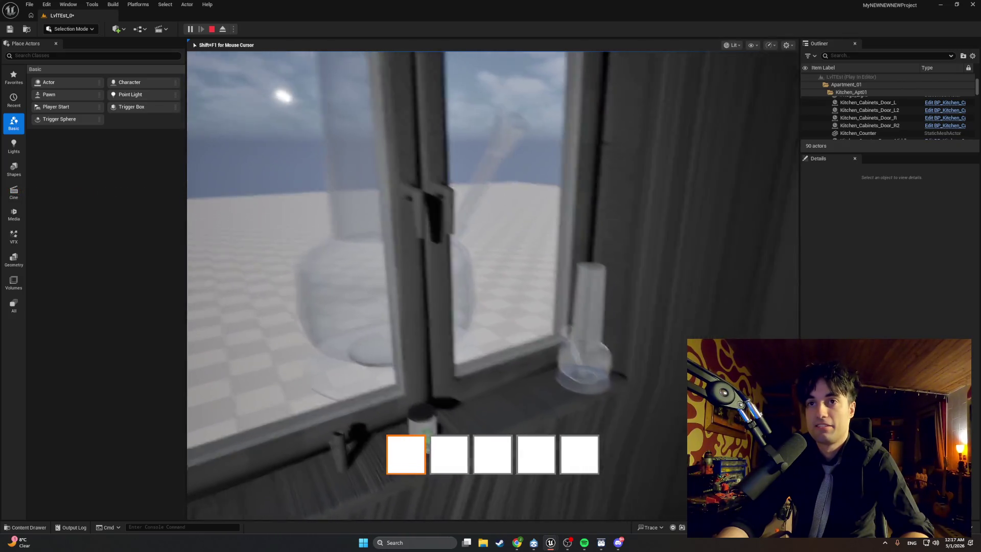
{"action": "key", "text": "w"}
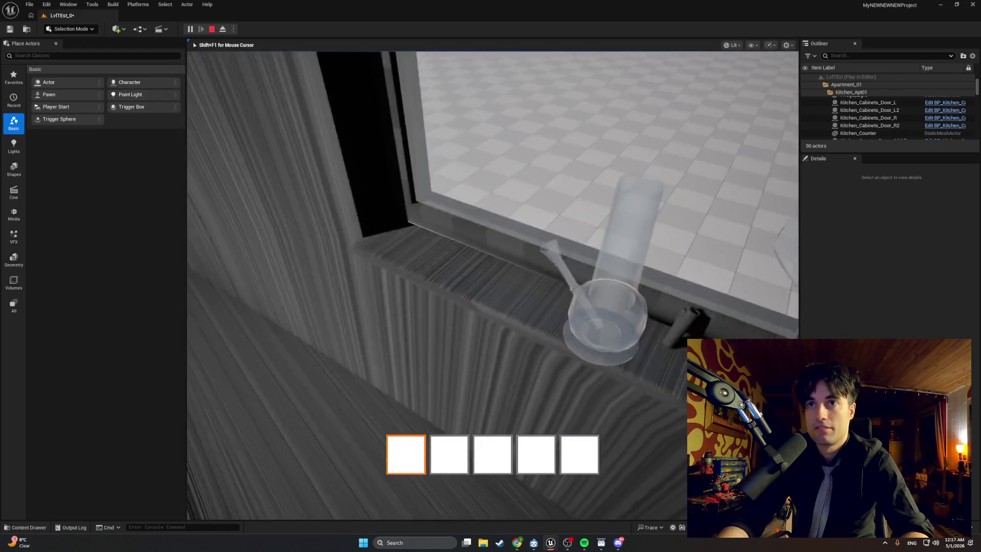
{"action": "key", "text": "e"}
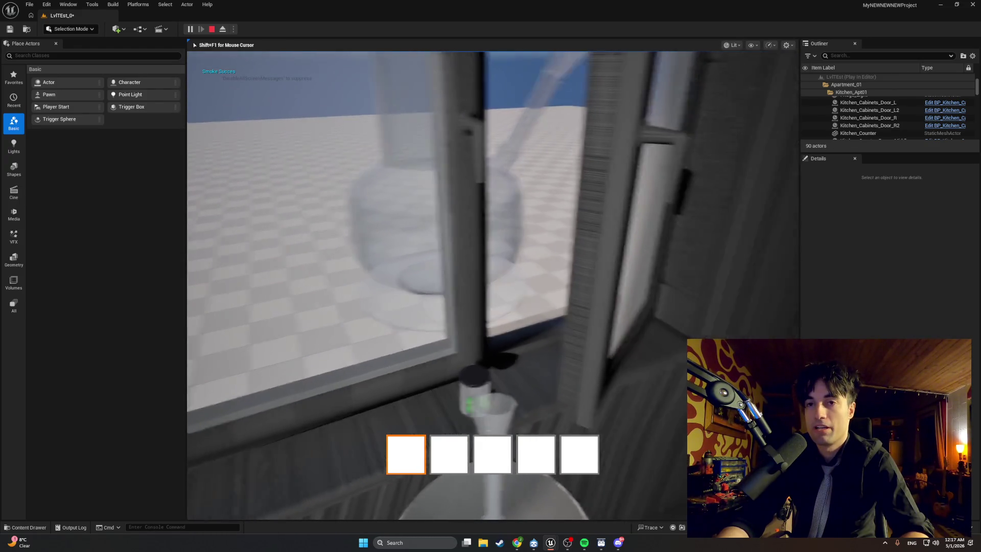
{"action": "key", "text": "e"}
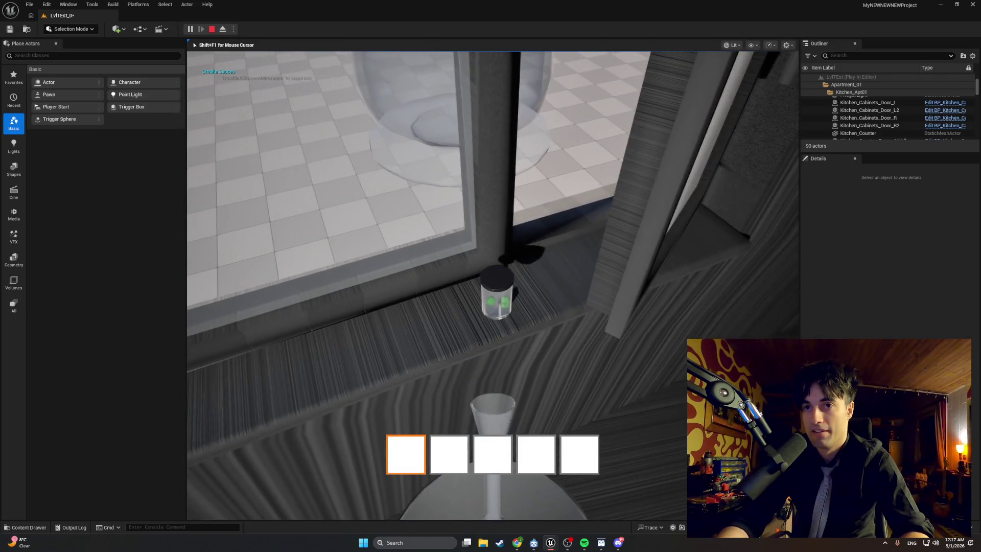
{"action": "key", "text": "e"}
{"action": "key", "text": "e"}
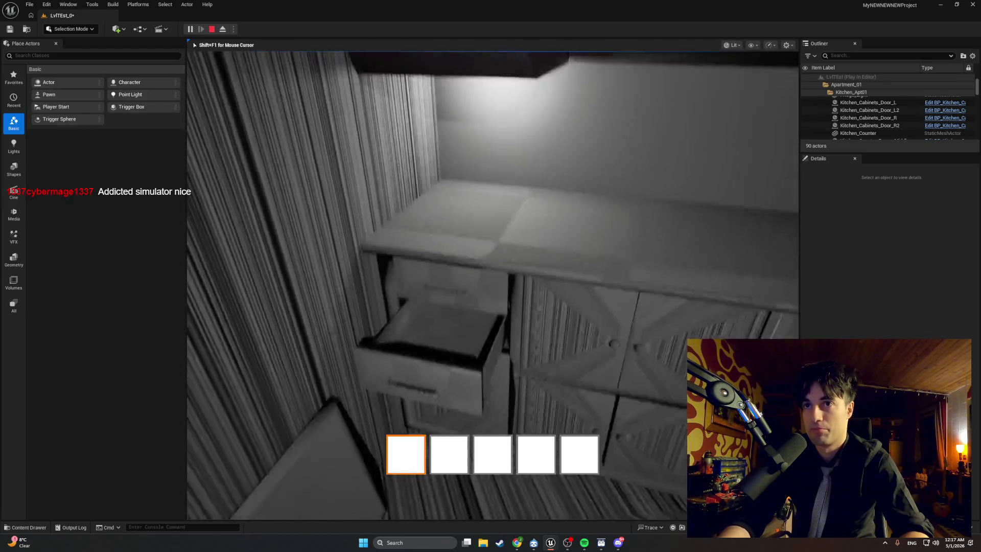
{"action": "key", "text": "e"}
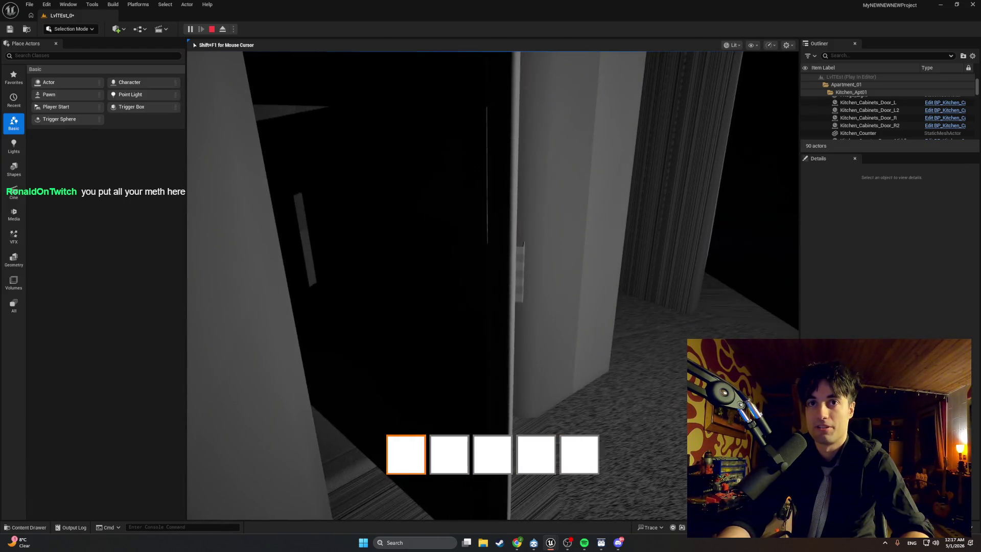
{"action": "key", "text": "Escape"}
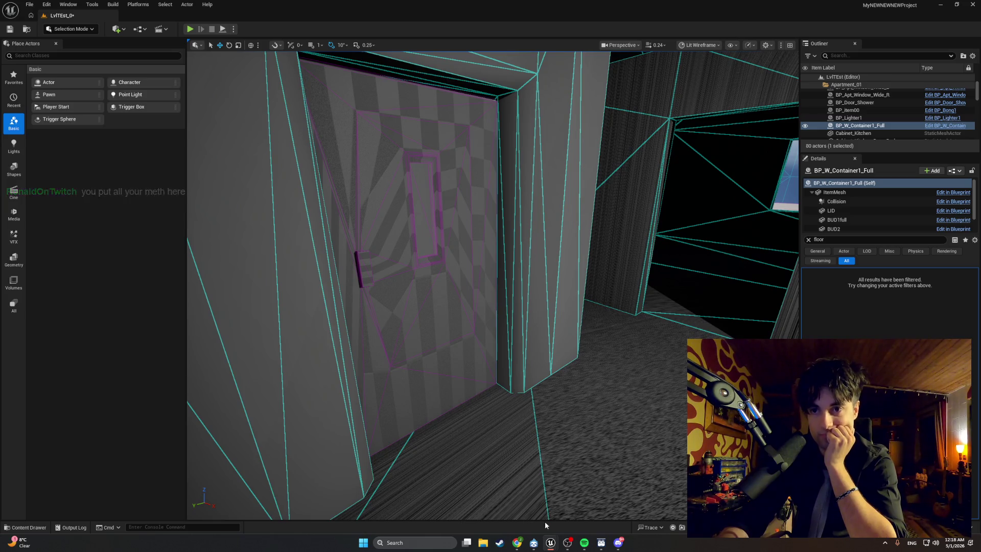
Resume the current Spotify track and minimize the player window
{"action": "left_click", "coordinate": [584, 542]}
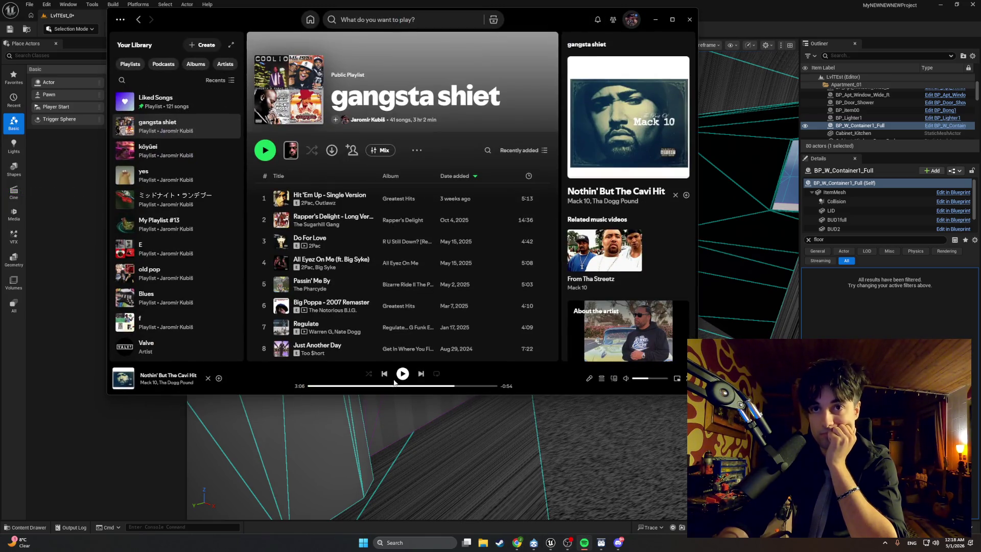
{"action": "left_click", "coordinate": [403, 373]}
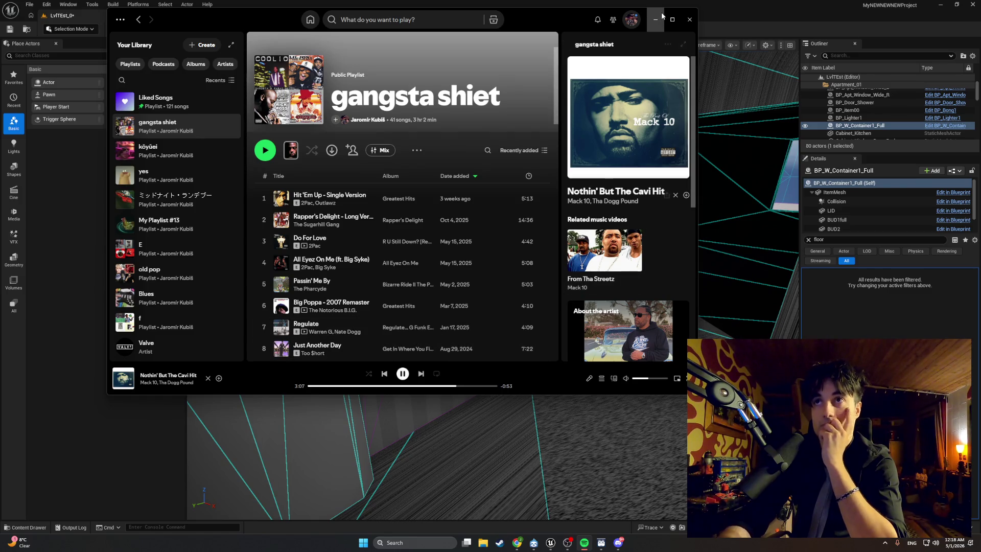
{"action": "left_click", "coordinate": [655, 19]}
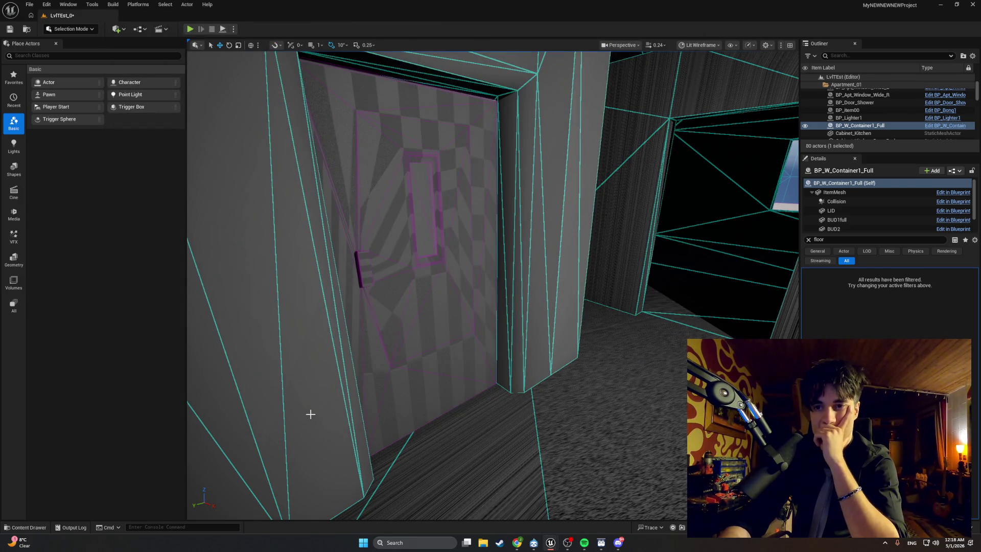
Return to BP_Elevator and delete an accidentally added Boolean variable
{"action": "mouse_move", "coordinate": [550, 542]}
{"action": "left_click", "coordinate": [575, 514]}
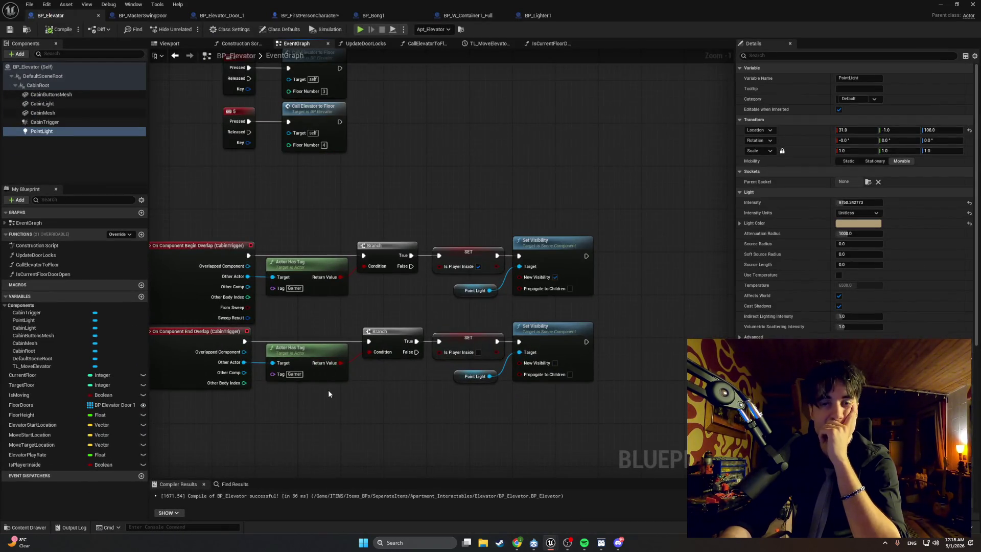
{"action": "left_click_drag", "start_coordinate": [298, 367], "coordinate": [325, 364]}
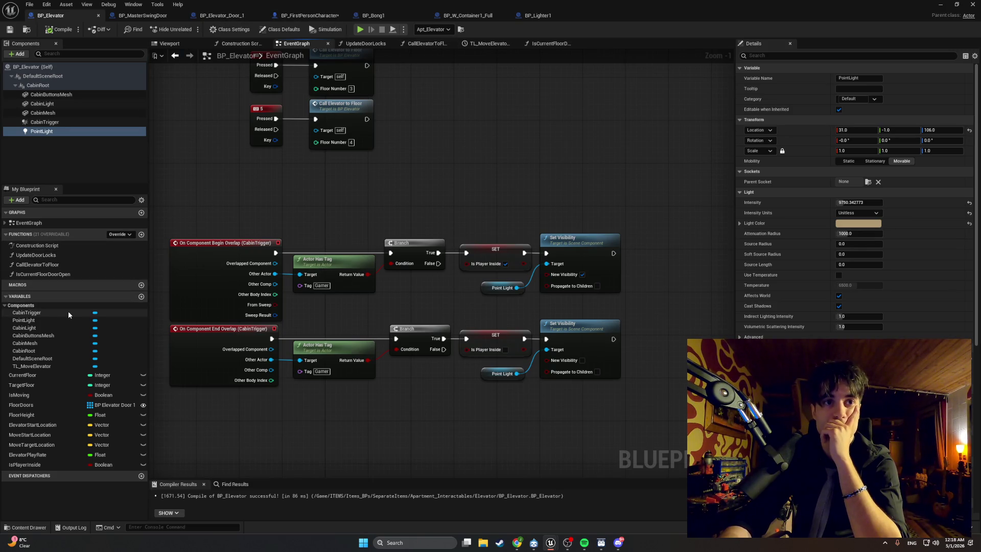
{"action": "left_click", "coordinate": [141, 295]}
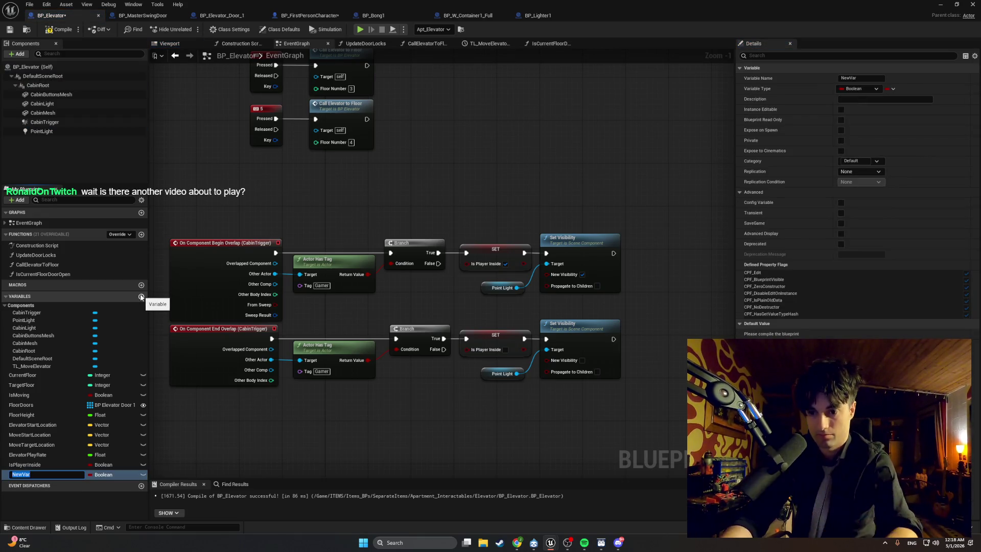
{"action": "left_click", "coordinate": [27, 475]}
{"action": "key", "text": "Delete"}
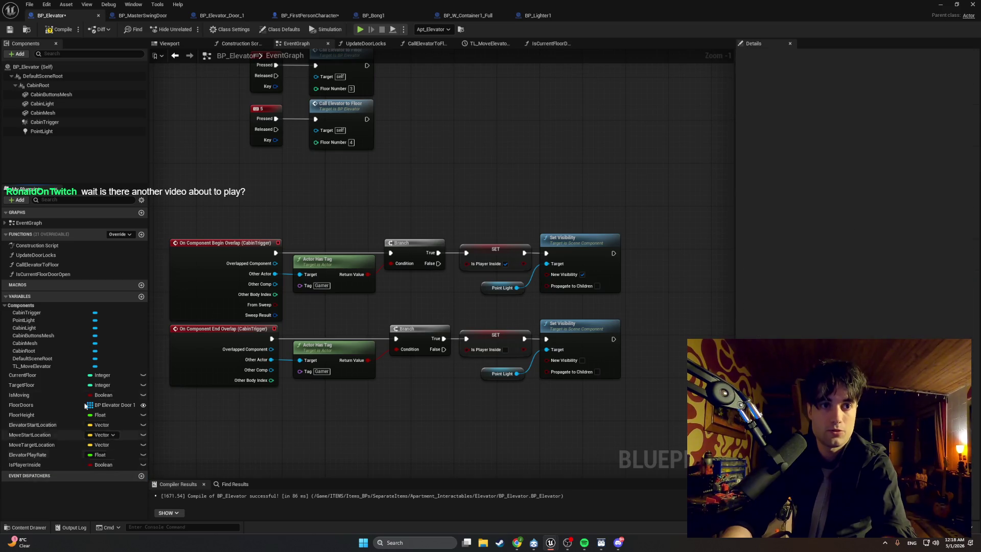
Create a function named UpdateCabinLight and compile the blueprint
{"action": "left_click", "coordinate": [141, 235]}
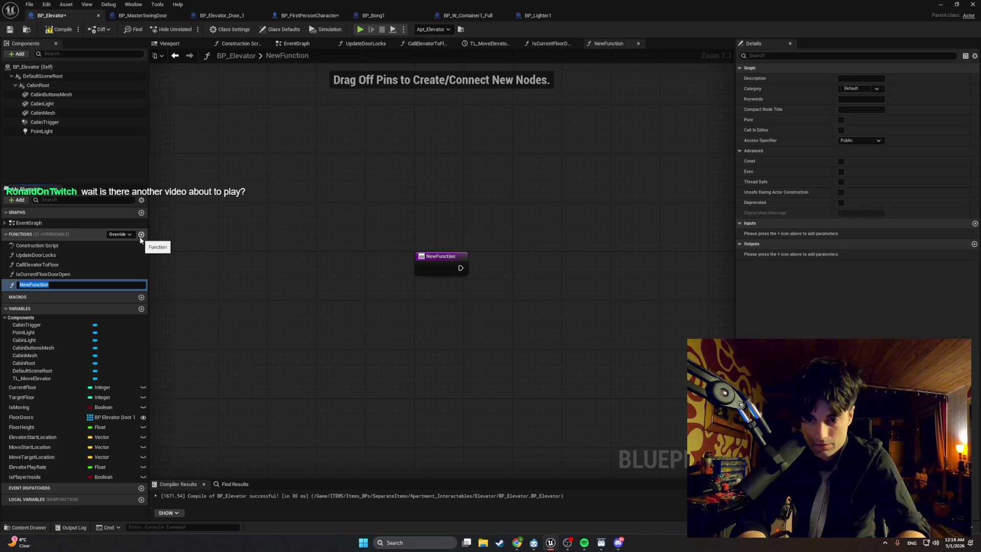
{"action": "type", "text": "UpdateCabin"}
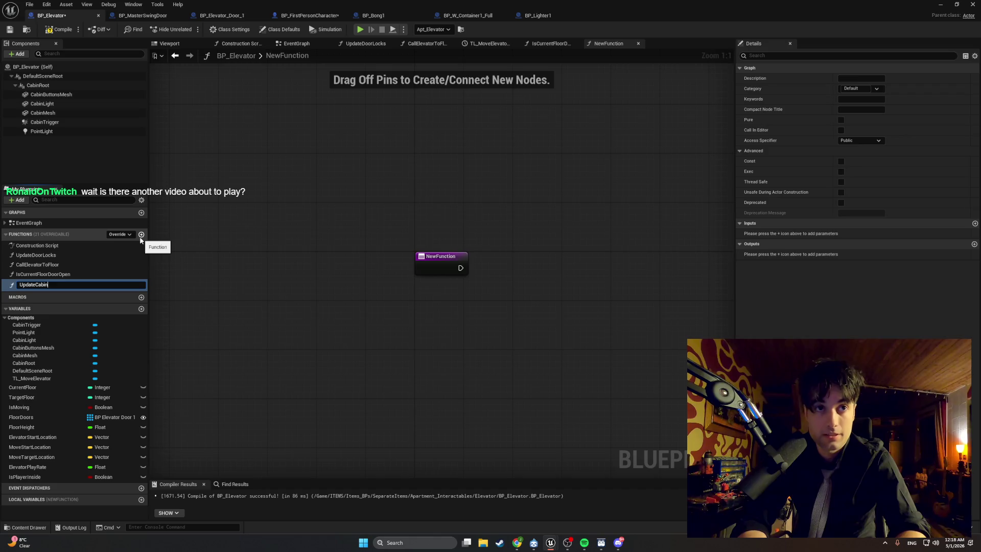
{"action": "type", "text": "Light"}
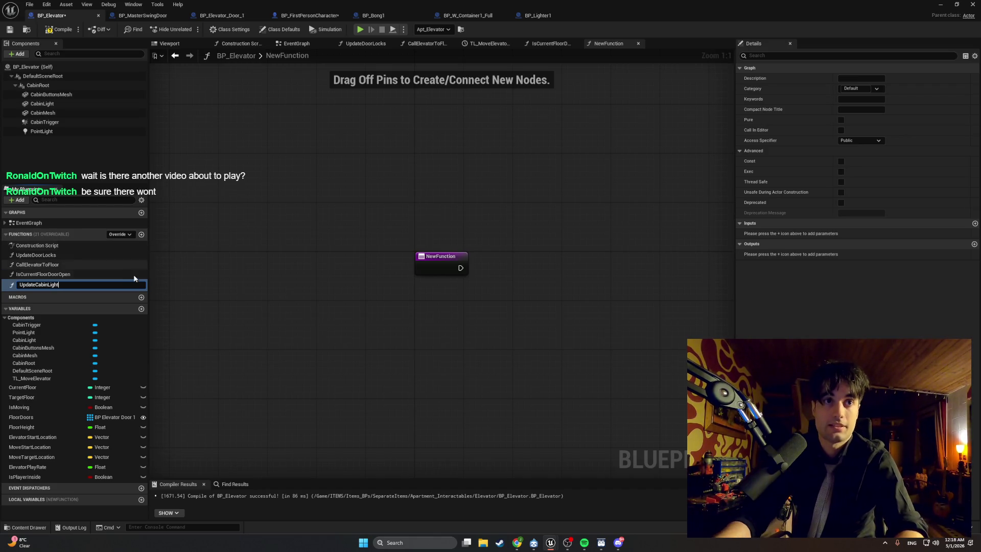
{"action": "key", "text": "Return"}
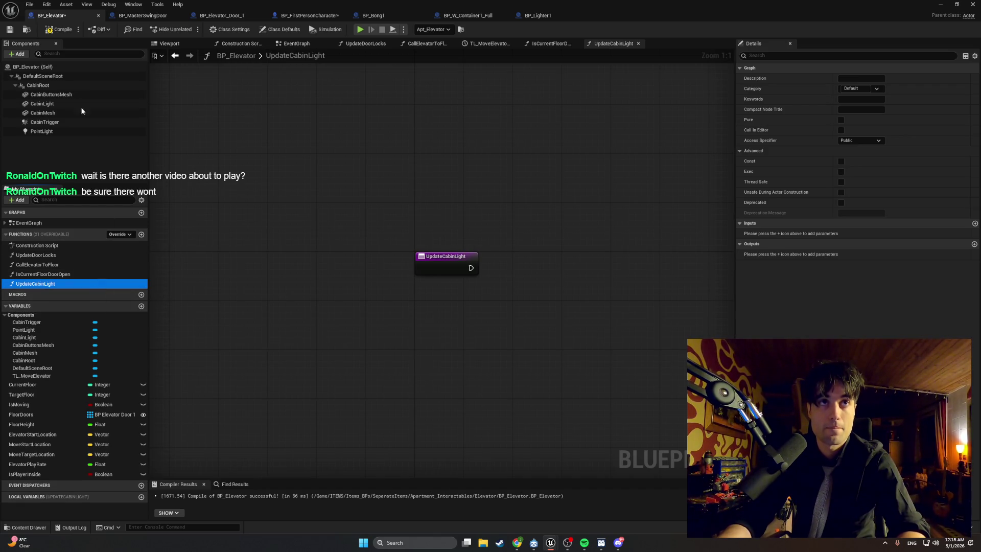
{"action": "left_click", "coordinate": [59, 29]}
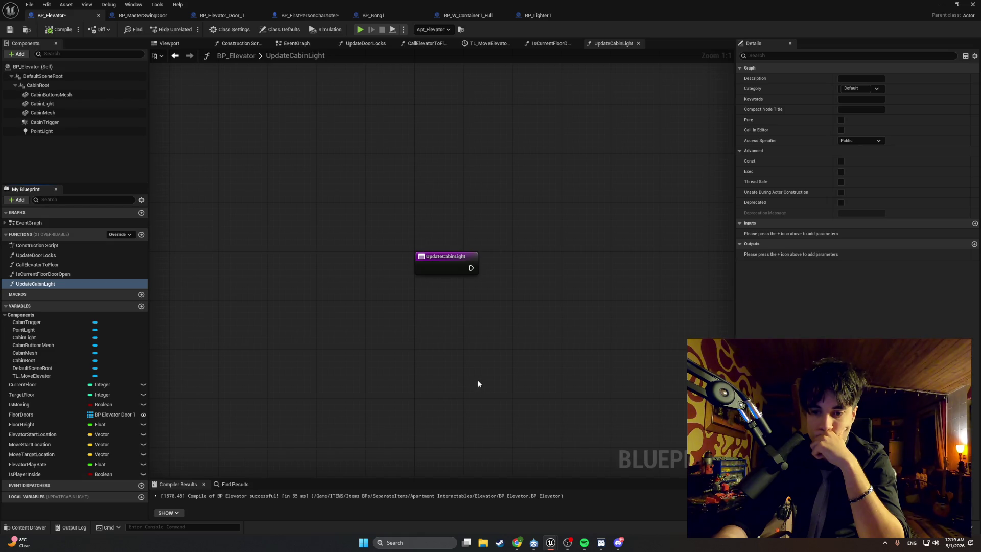
Place a Get IsPlayerInside node in the UpdateCabinLight graph
{"action": "left_click_drag", "start_coordinate": [478, 384], "coordinate": [391, 401]}
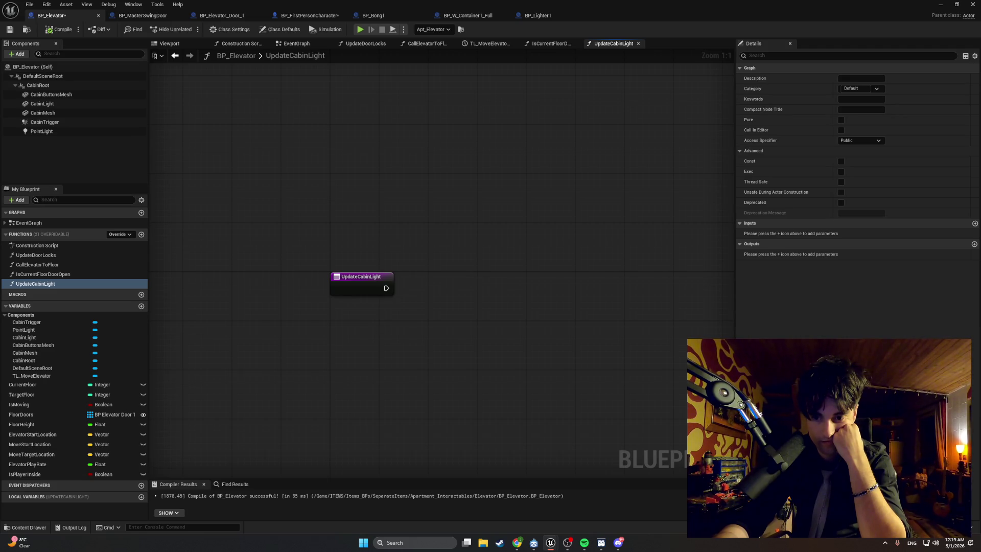
{"action": "left_click_drag", "start_coordinate": [61, 474], "coordinate": [391, 336]}
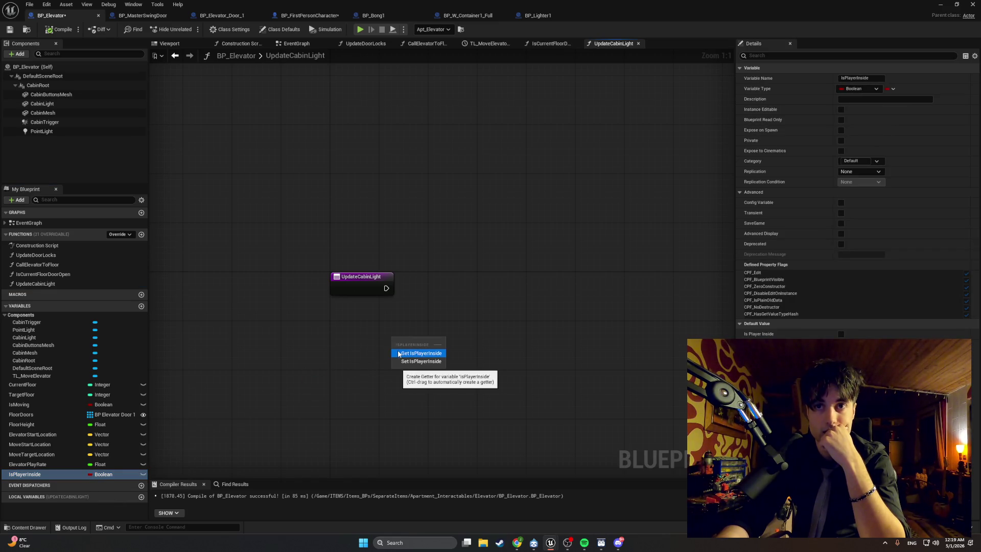
{"action": "left_click", "coordinate": [399, 353]}
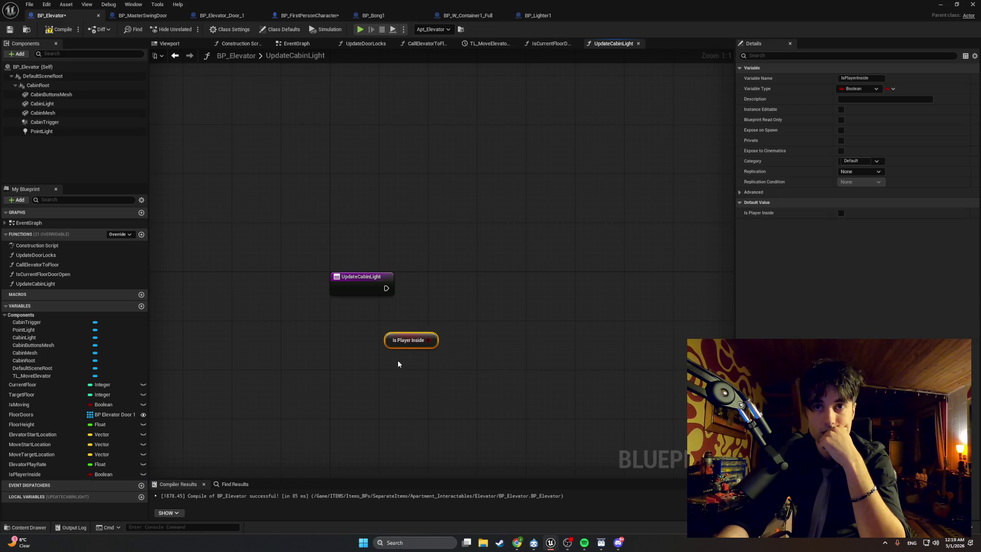
{"action": "left_click", "coordinate": [464, 305]}
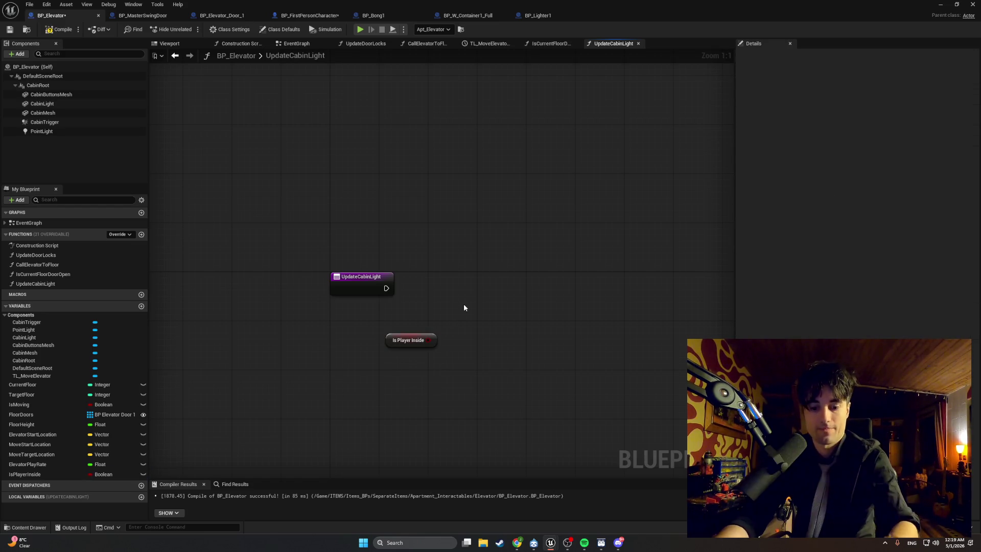
Search the graph action list for 'or', then dismiss it without adding anything
{"action": "right_click", "coordinate": [464, 306]}
{"action": "type", "text": "or"}
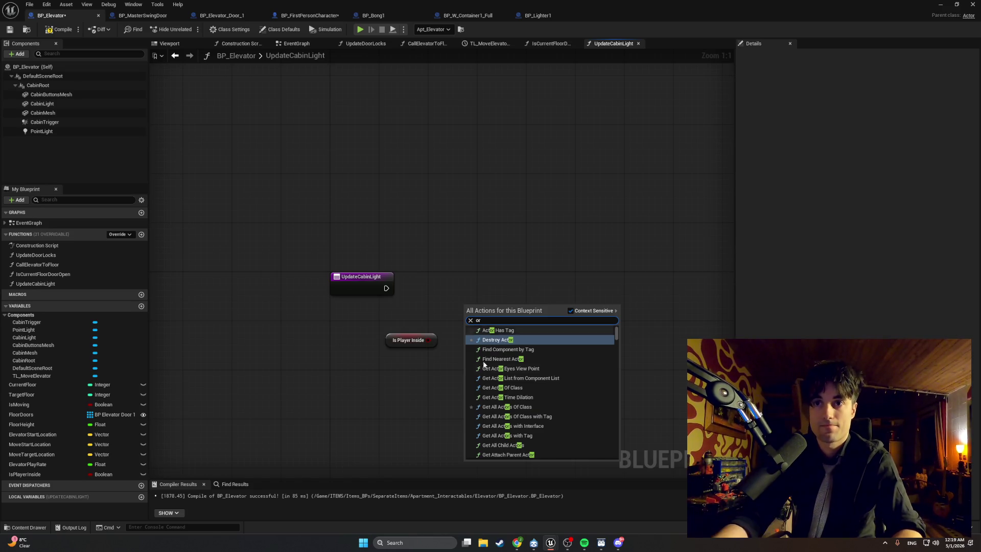
{"action": "scroll", "coordinate": [510, 367], "scroll_direction": "down", "scroll_amount": 10}
{"action": "scroll", "coordinate": [510, 371], "scroll_direction": "down", "scroll_amount": 10}
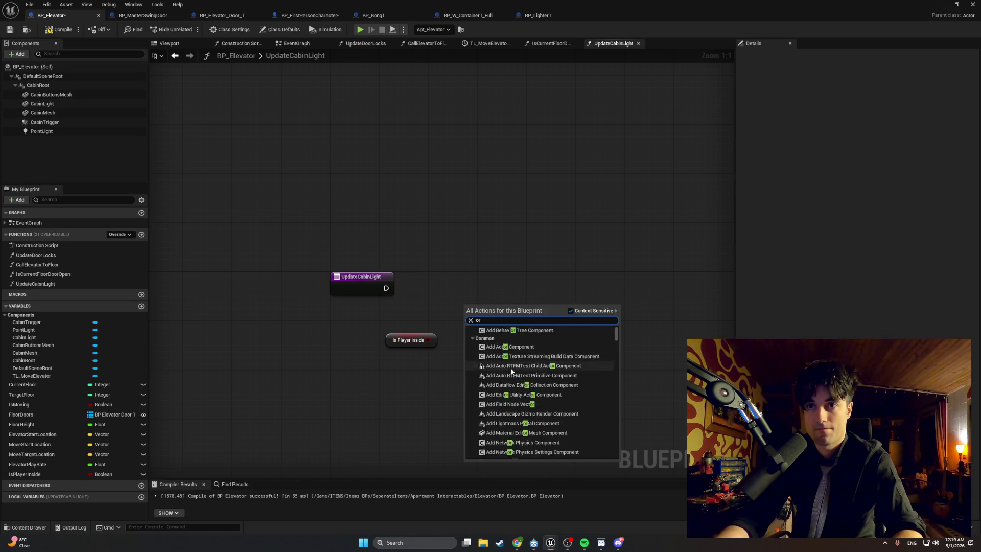
{"action": "scroll", "coordinate": [511, 371], "scroll_direction": "down", "scroll_amount": 10}
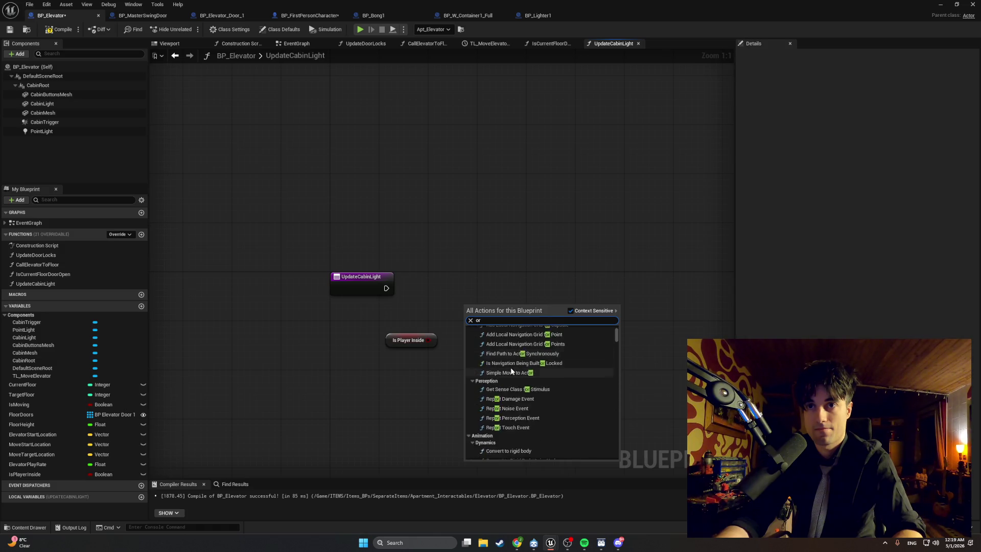
{"action": "left_click", "coordinate": [460, 309]}
Add an OR Boolean node fed by Is Player Inside and collapse the Components variables
{"action": "left_click_drag", "start_coordinate": [431, 339], "coordinate": [466, 318]}
{"action": "type", "text": "or"}
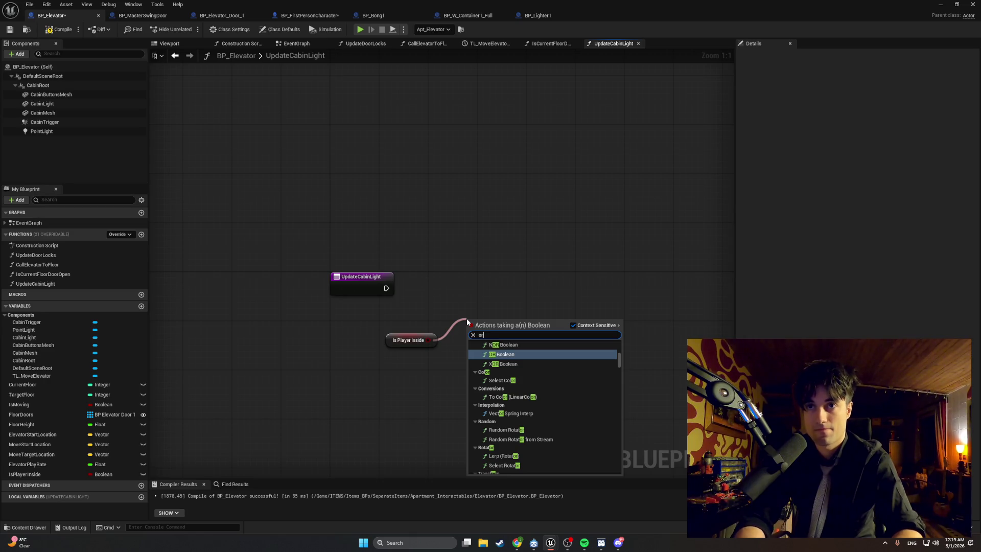
{"action": "left_click", "coordinate": [499, 354]}
{"action": "left_click_drag", "start_coordinate": [490, 321], "coordinate": [490, 309]}
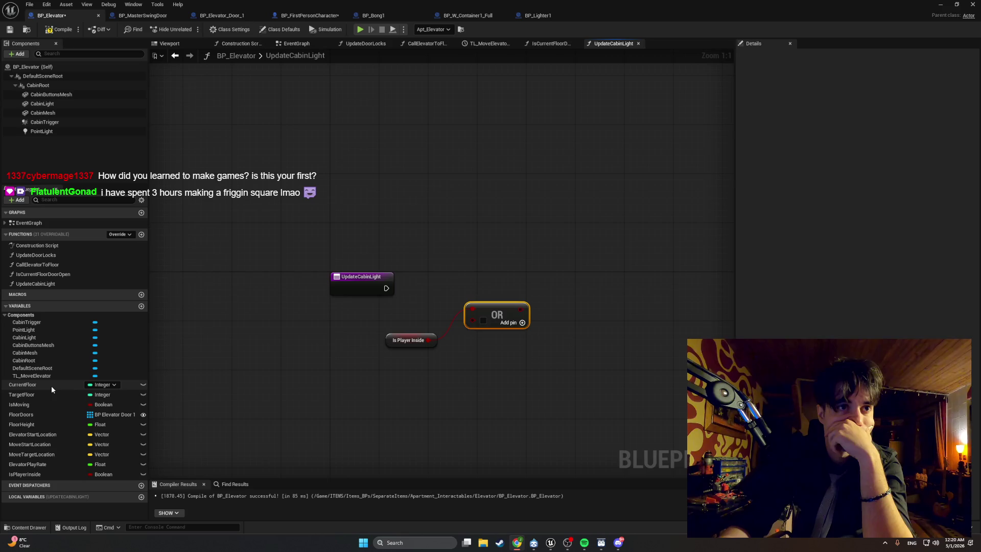
{"action": "left_click", "coordinate": [35, 315]}
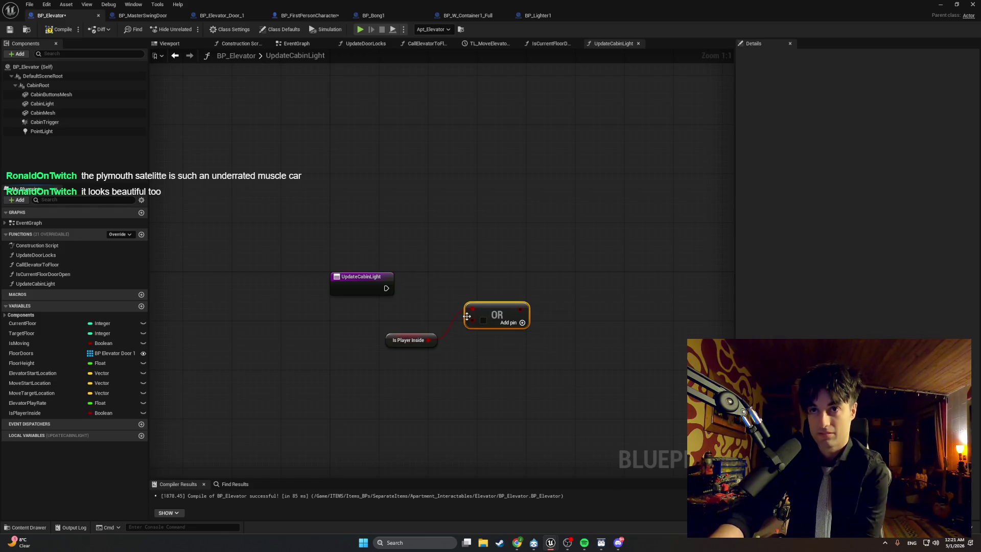
{"action": "left_click_drag", "start_coordinate": [472, 320], "coordinate": [392, 412]}
Add Is Current Floor Door Open and run it from the UpdateCabinLight entry
{"action": "type", "text": "is current floor"}
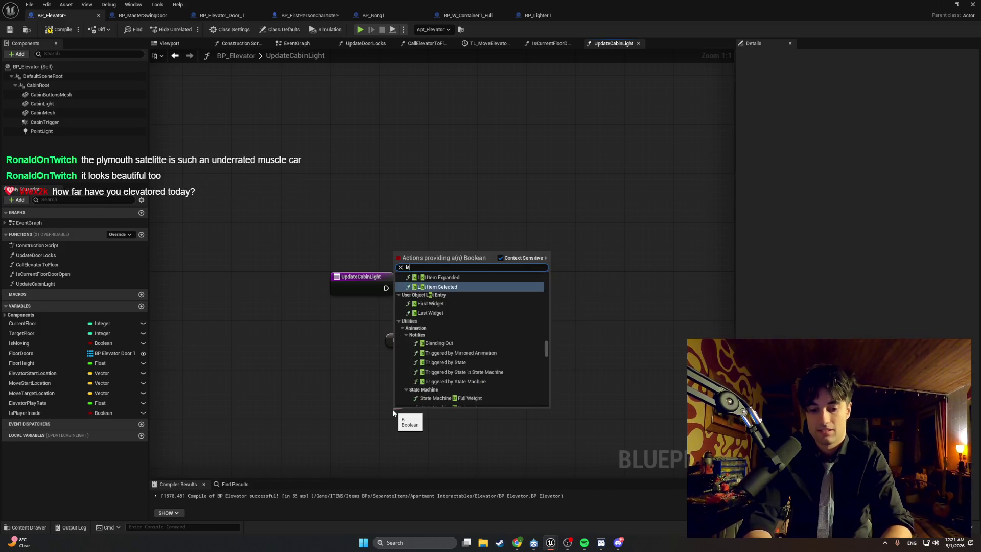
{"action": "key", "text": "Return"}
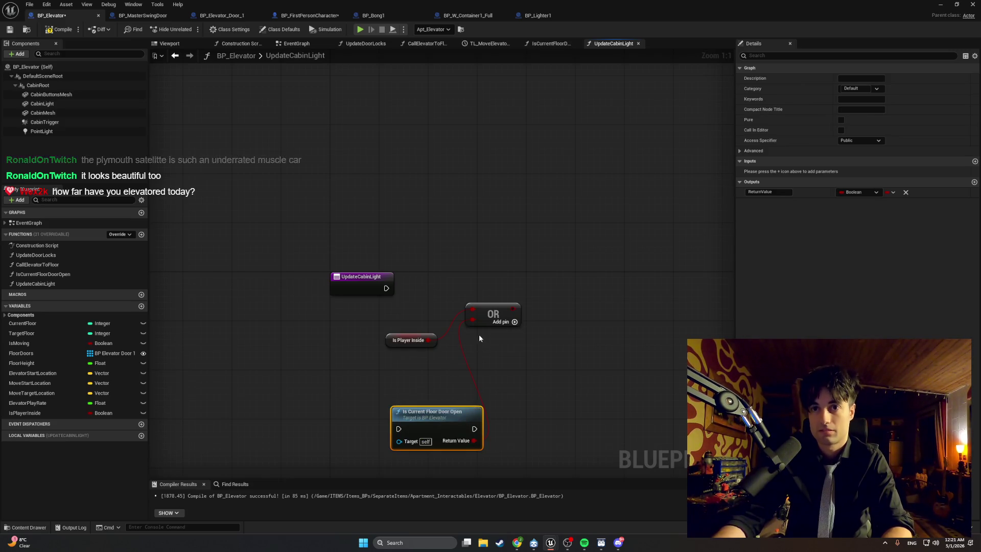
{"action": "mouse_move", "coordinate": [434, 414]}
{"action": "left_mouse_down"}
{"action": "mouse_move", "coordinate": [449, 253]}
{"action": "mouse_move", "coordinate": [456, 259]}
{"action": "left_mouse_up"}
{"action": "left_click_drag", "start_coordinate": [504, 322], "coordinate": [577, 342]}
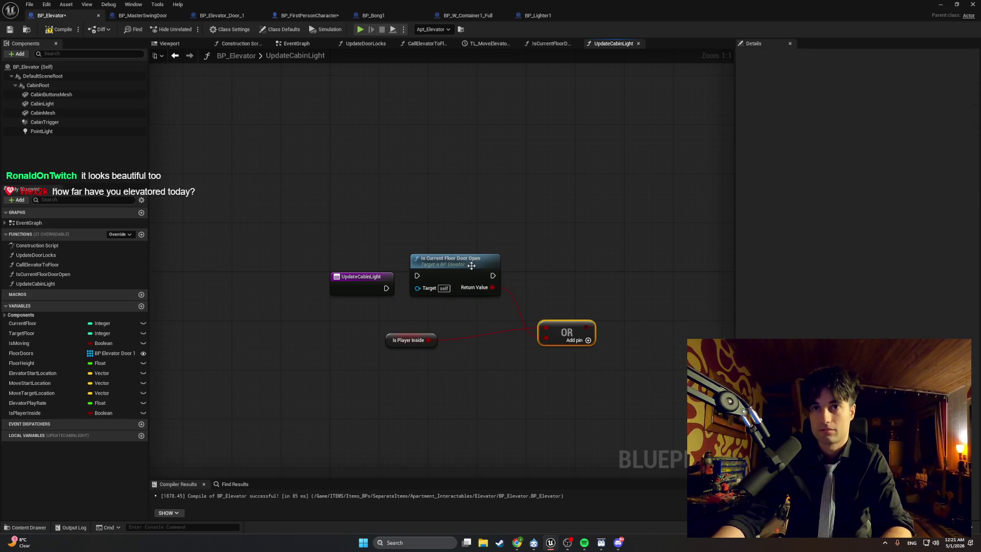
{"action": "left_click_drag", "start_coordinate": [468, 262], "coordinate": [463, 281]}
{"action": "mouse_move", "coordinate": [395, 291]}
{"action": "left_mouse_down"}
{"action": "mouse_move", "coordinate": [410, 294]}
{"action": "mouse_move", "coordinate": [428, 273]}
{"action": "left_mouse_up"}
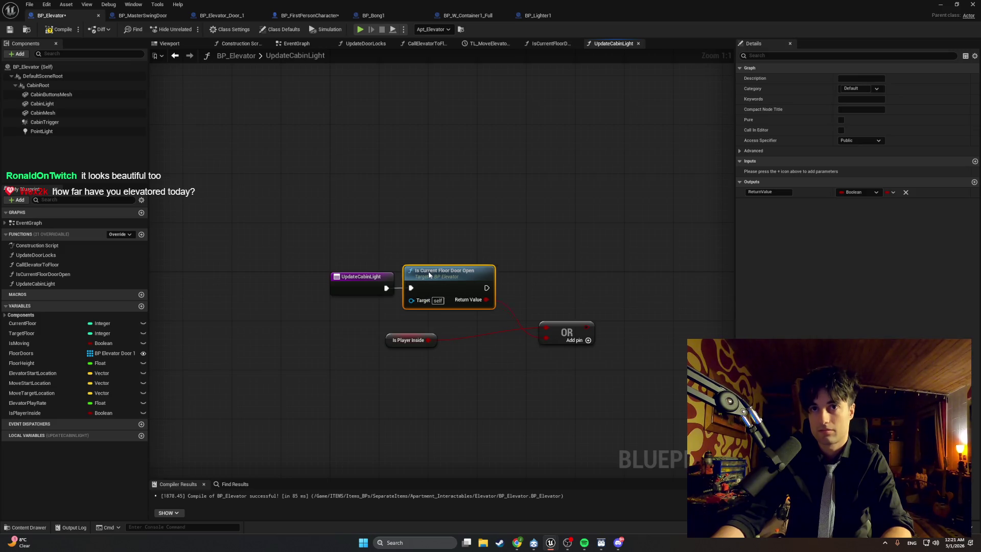
Wire Return Value into OR's top input and Is Player Inside below, then compile
{"action": "left_click", "coordinate": [531, 335], "text": "alt"}
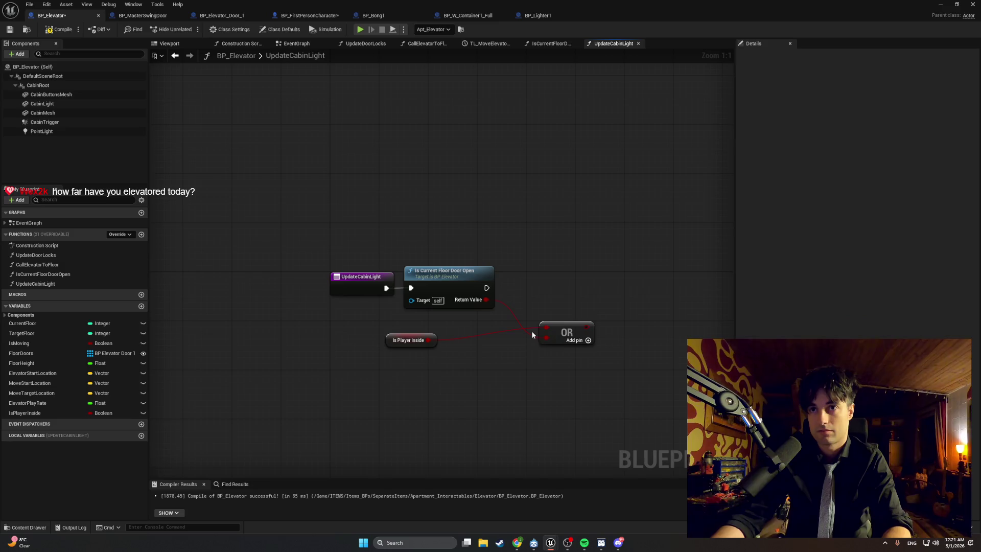
{"action": "left_click", "coordinate": [545, 327], "text": "alt"}
{"action": "left_click_drag", "start_coordinate": [486, 299], "coordinate": [545, 328]}
{"action": "left_click_drag", "start_coordinate": [428, 339], "coordinate": [546, 337]}
{"action": "left_click_drag", "start_coordinate": [391, 342], "coordinate": [443, 342]}
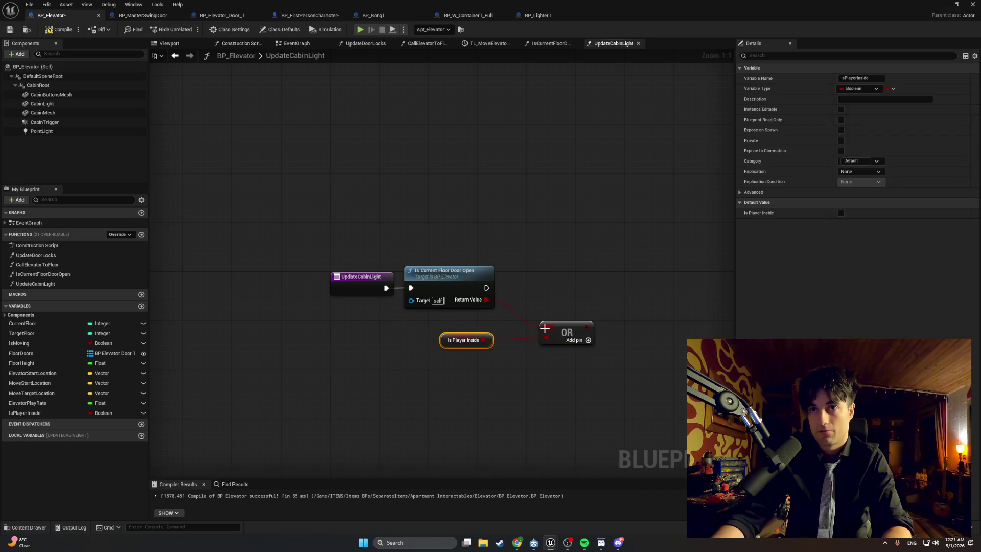
{"action": "left_click_drag", "start_coordinate": [564, 333], "coordinate": [544, 307]}
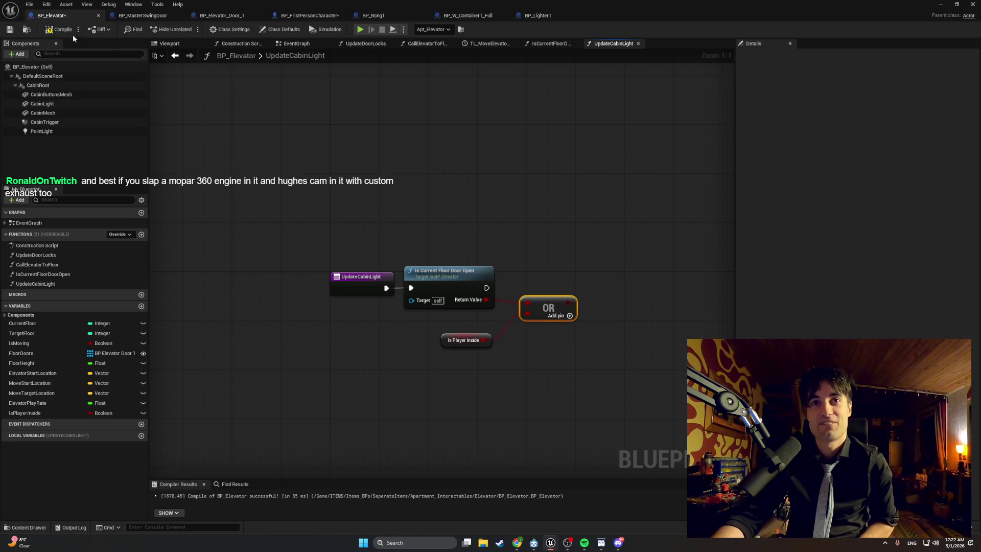
{"action": "left_click", "coordinate": [43, 28]}
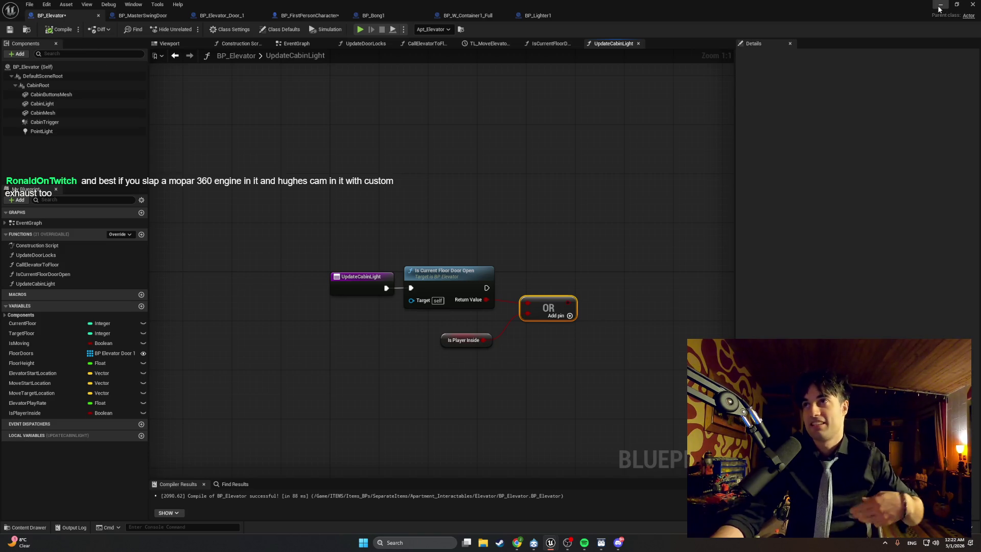
Start Play In Editor and walk through the doors into the lift
{"action": "left_click", "coordinate": [939, 4]}
{"action": "key", "text": "alt+p"}
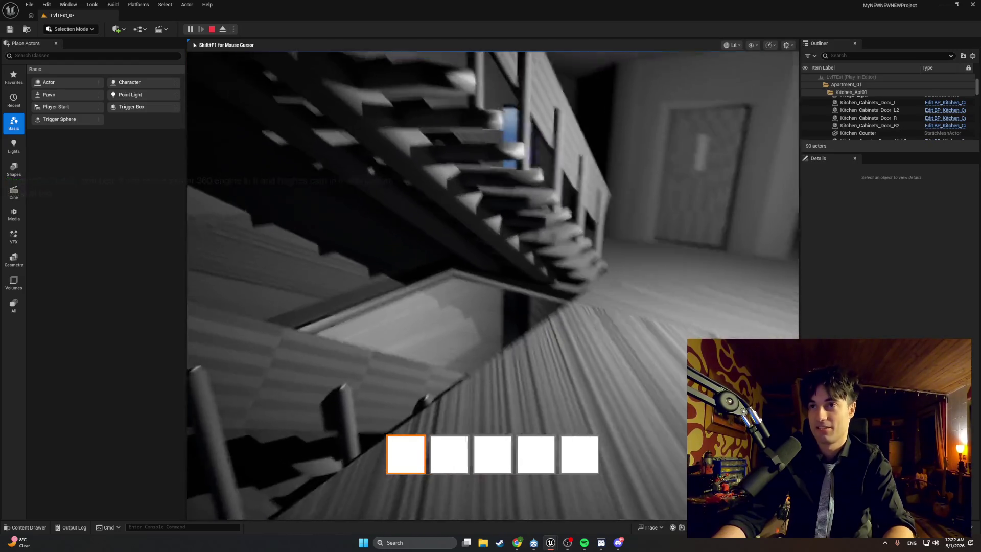
{"action": "key", "text": "w"}
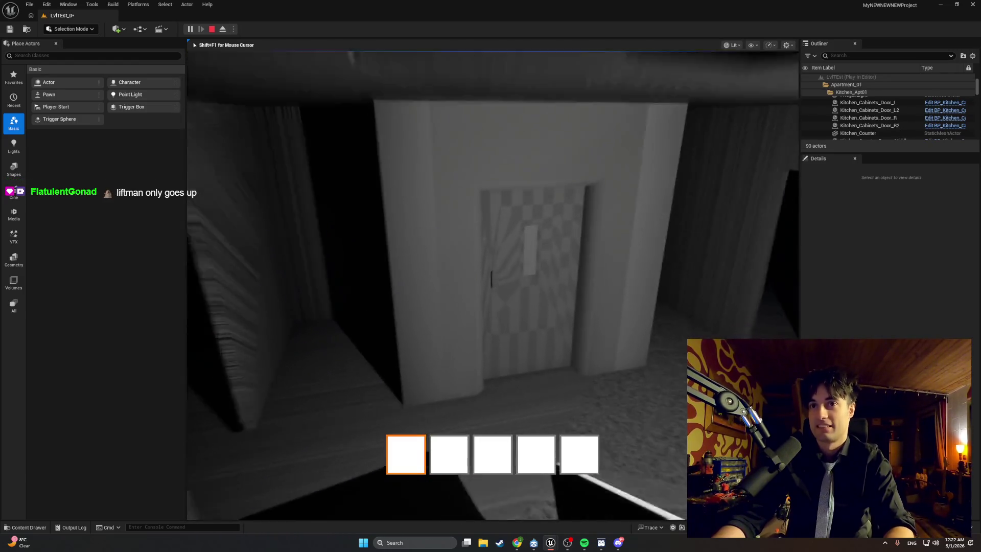
{"action": "key", "text": "e"}
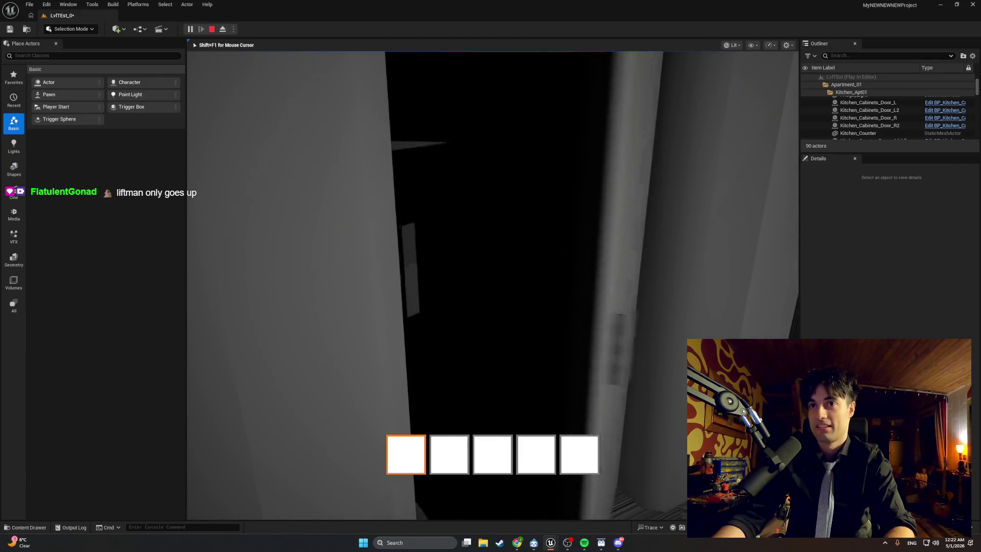
{"action": "key", "text": "w"}
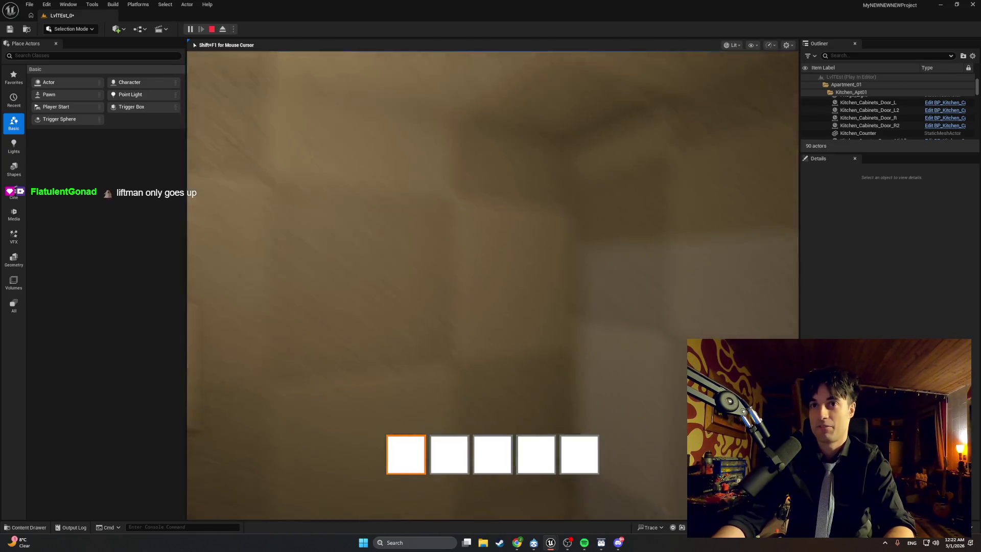
{"action": "key", "text": "w"}
{"action": "key", "text": "w"}
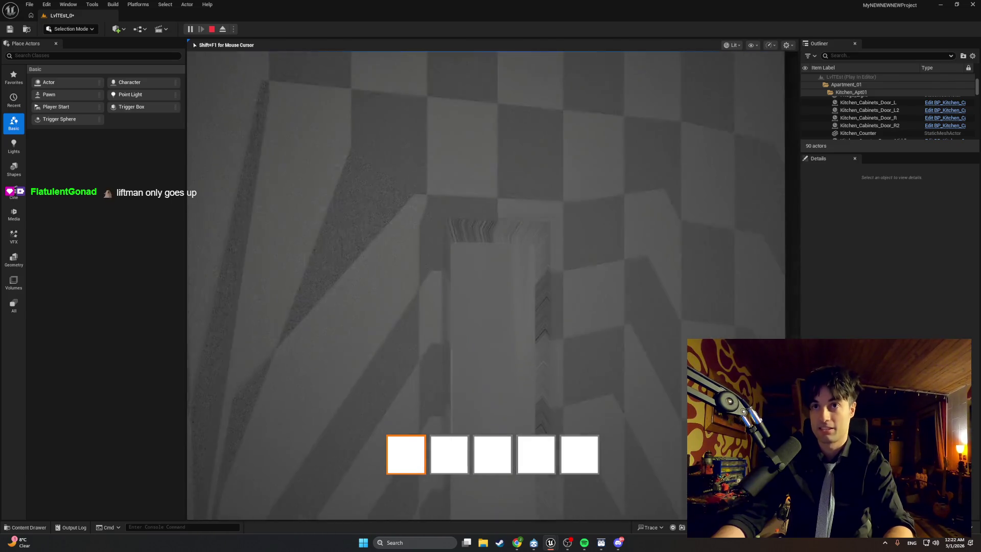
{"action": "key", "text": "e"}
{"action": "key", "text": "w"}
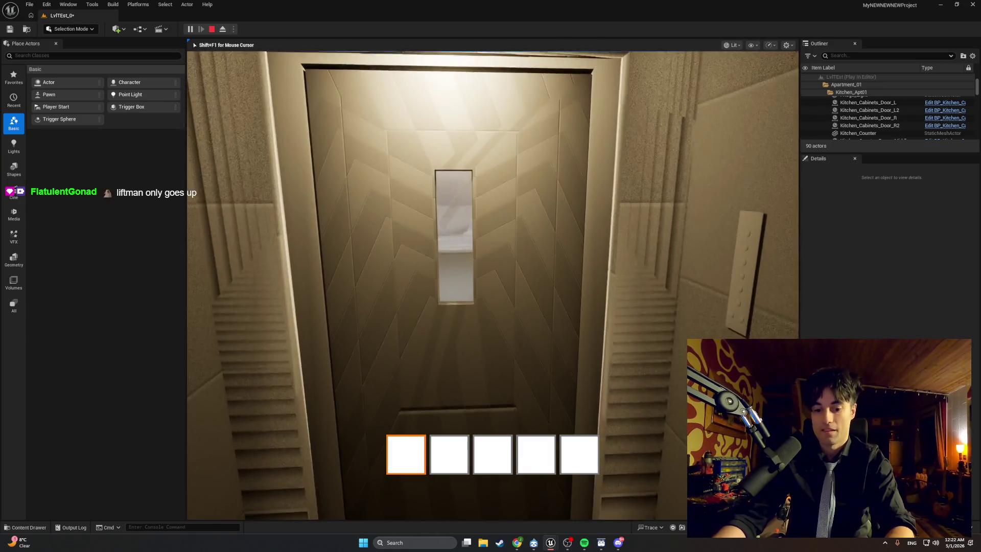
Face the lift door, interact with it to test, then stop the play session
{"action": "key", "text": "w"}
{"action": "key", "text": "s"}
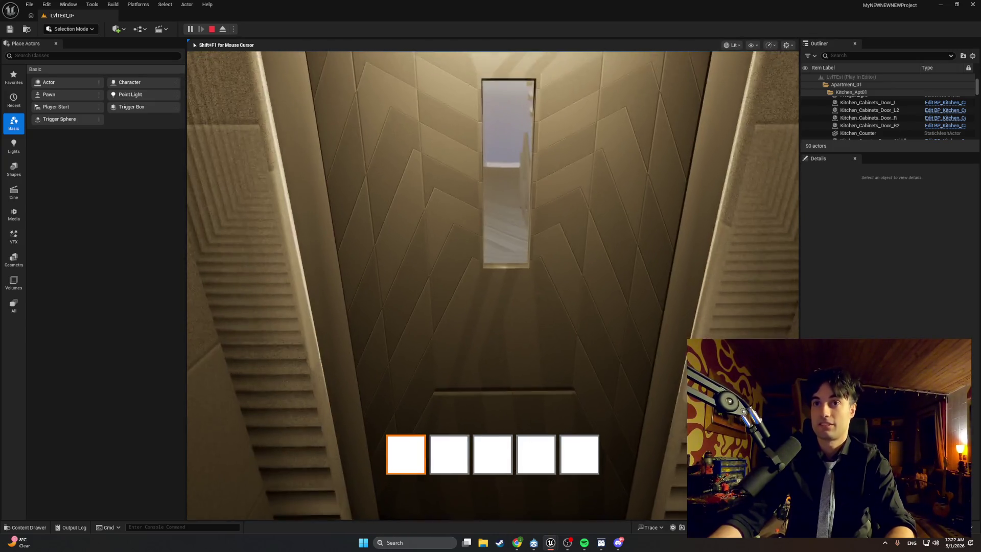
{"action": "key", "text": "e"}
{"action": "key", "text": "e"}
{"action": "key", "text": "e"}
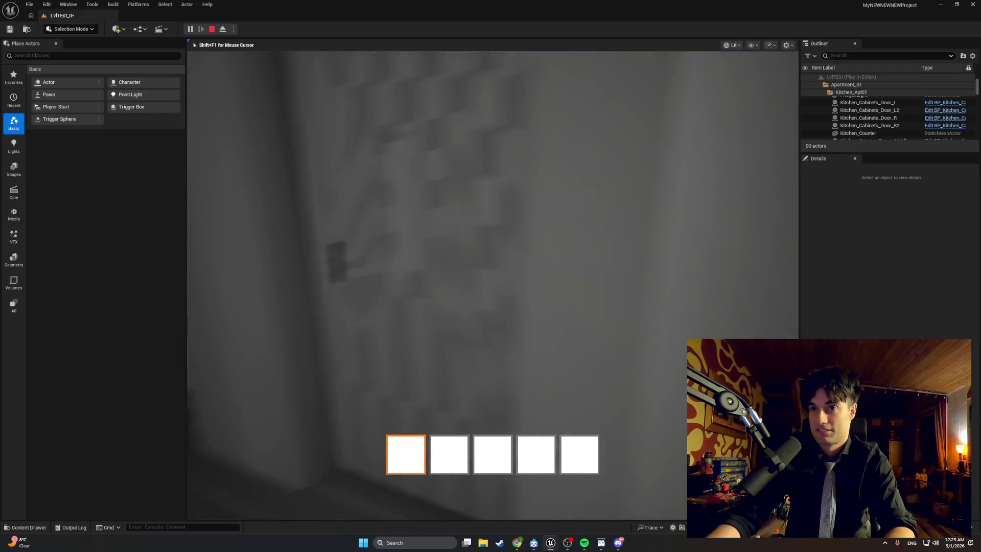
{"action": "key", "text": "Escape"}
{"action": "mouse_move", "coordinate": [385, 262]}
{"action": "left_mouse_down"}
{"action": "mouse_move", "coordinate": [339, 306]}
{"action": "mouse_move", "coordinate": [424, 214]}
{"action": "mouse_move", "coordinate": [388, 454]}
{"action": "left_mouse_up"}
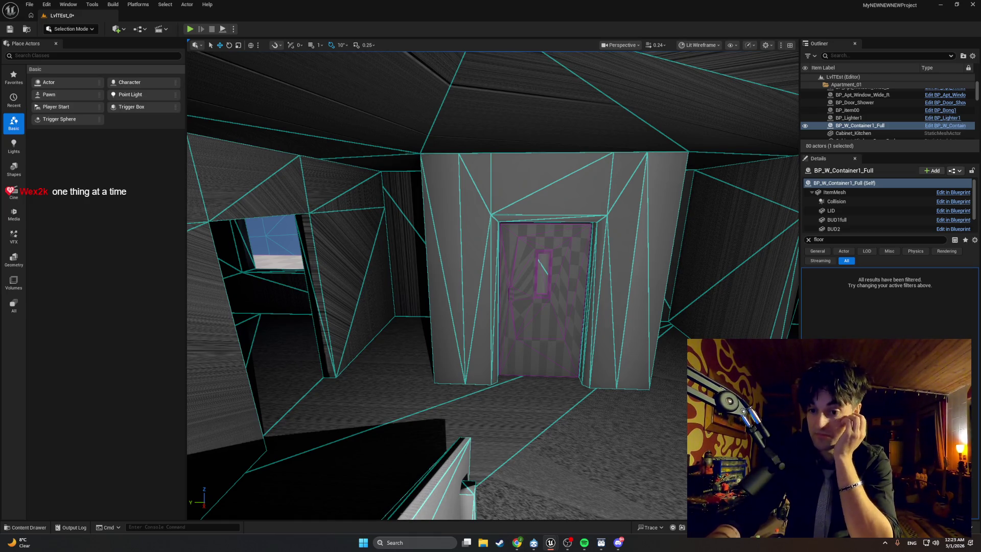
Zoom the level viewport, then return to BP_Elevator's UpdateCabinLight graph
{"action": "scroll", "coordinate": [551, 449], "scroll_direction": "up", "scroll_amount": 5}
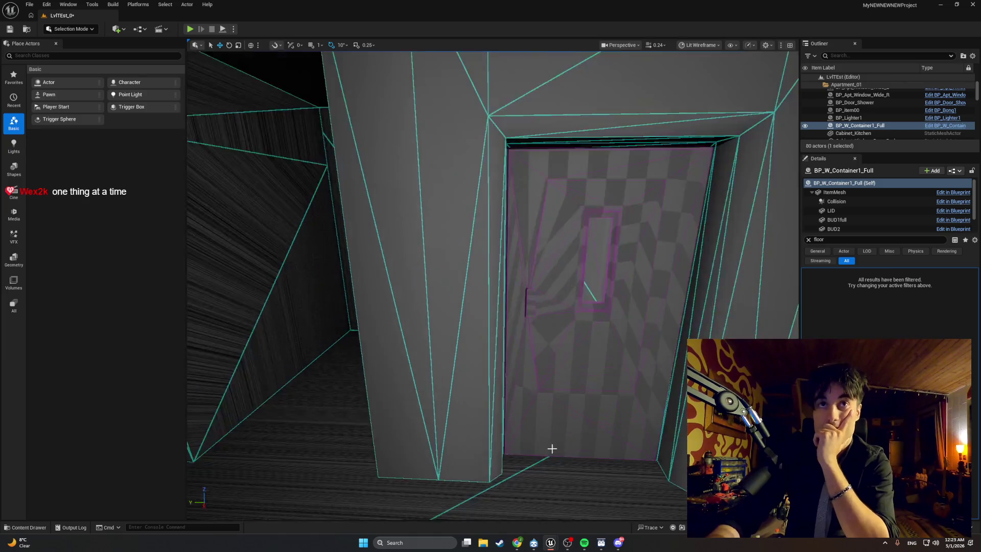
{"action": "scroll", "coordinate": [557, 516], "scroll_direction": "up", "scroll_amount": 3}
{"action": "scroll", "coordinate": [539, 465], "scroll_direction": "down", "scroll_amount": 6}
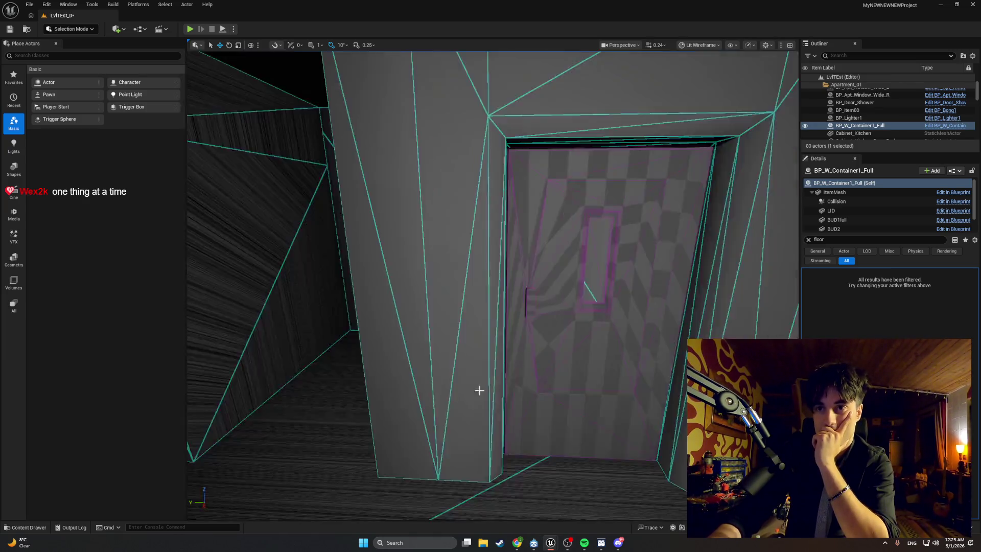
{"action": "key", "text": "alt+Tab"}
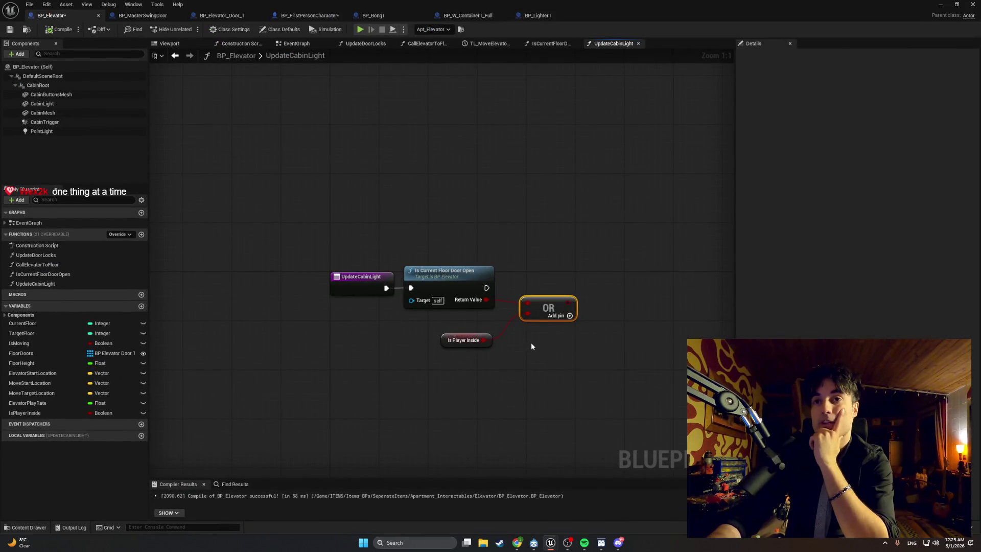
{"action": "left_click_drag", "start_coordinate": [531, 343], "coordinate": [490, 341]}
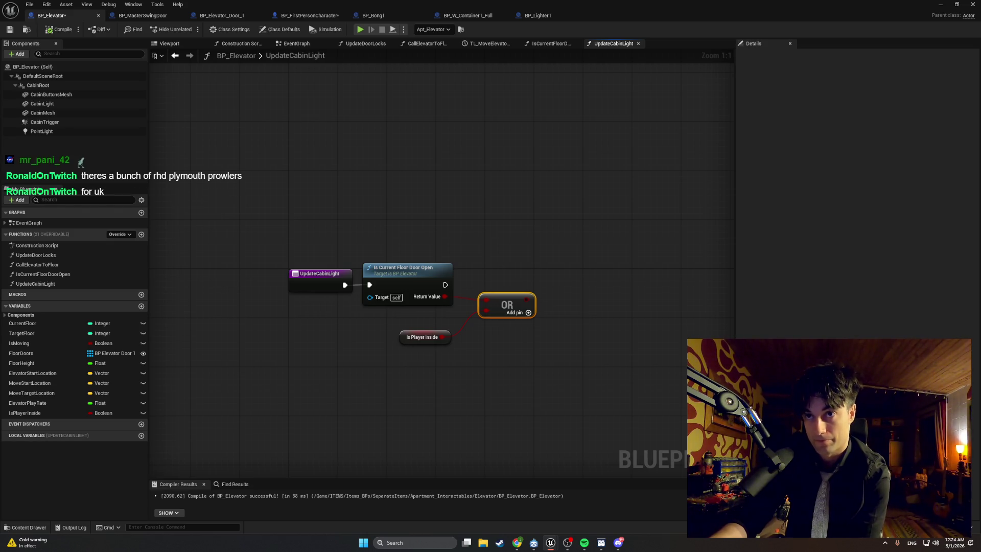
{"action": "left_click_drag", "start_coordinate": [403, 341], "coordinate": [402, 322]}
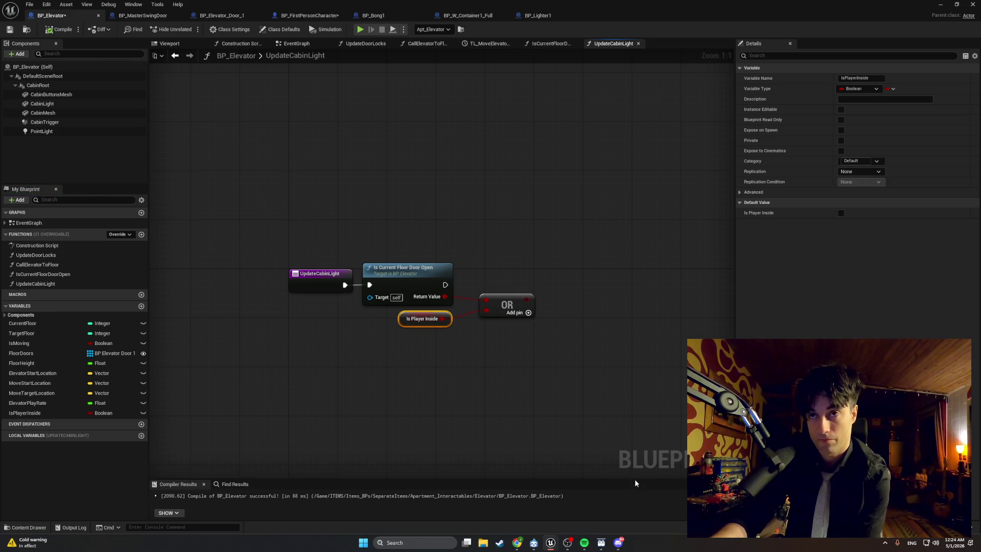
Nudge the OR node up and capture a Snipping Tool screenshot of the nodes
{"action": "left_click_drag", "start_coordinate": [509, 307], "coordinate": [506, 302]}
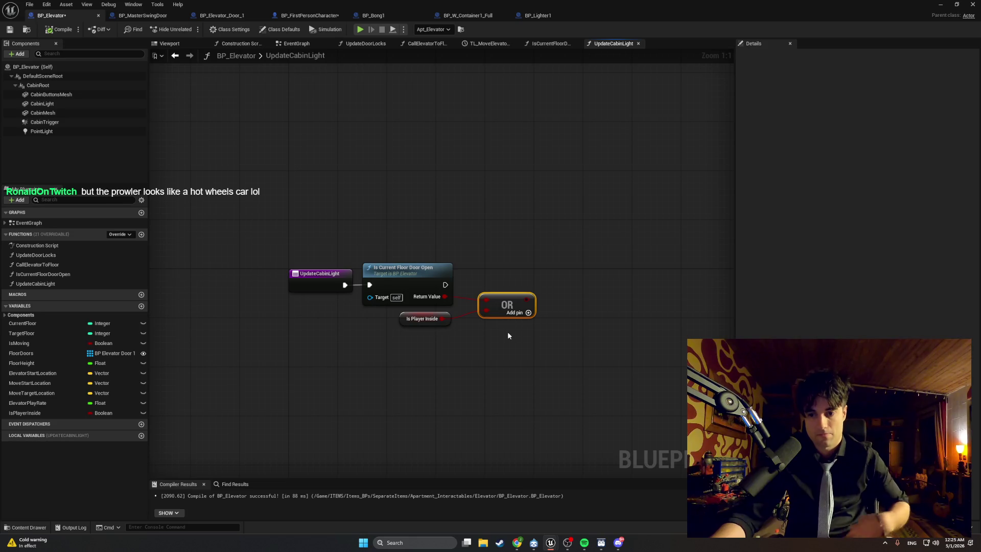
{"action": "key", "text": "super+shift+s"}
{"action": "mouse_move", "coordinate": [581, 361]}
{"action": "left_mouse_down"}
{"action": "mouse_move", "coordinate": [424, 285]}
{"action": "mouse_move", "coordinate": [285, 243]}
{"action": "left_mouse_up"}
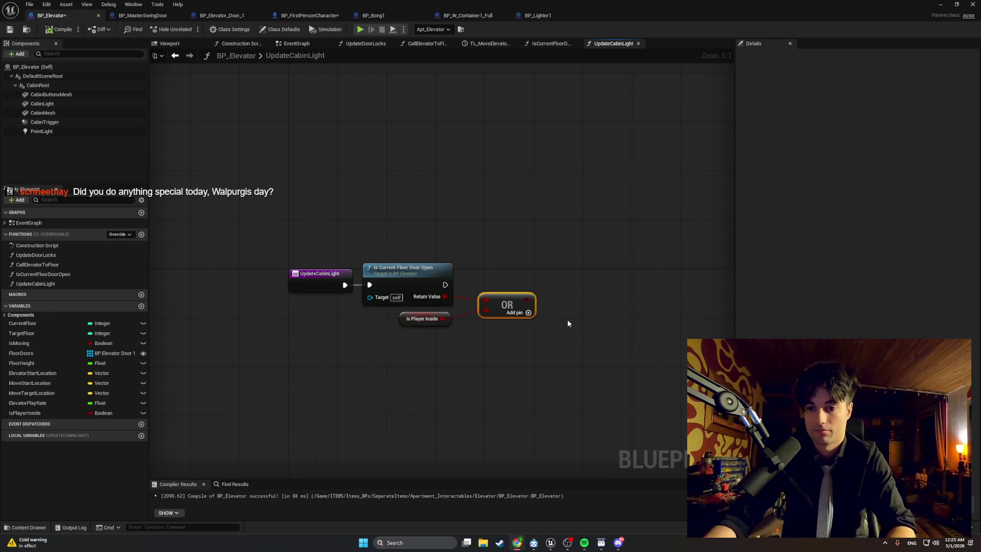
{"action": "right_click", "coordinate": [588, 293]}
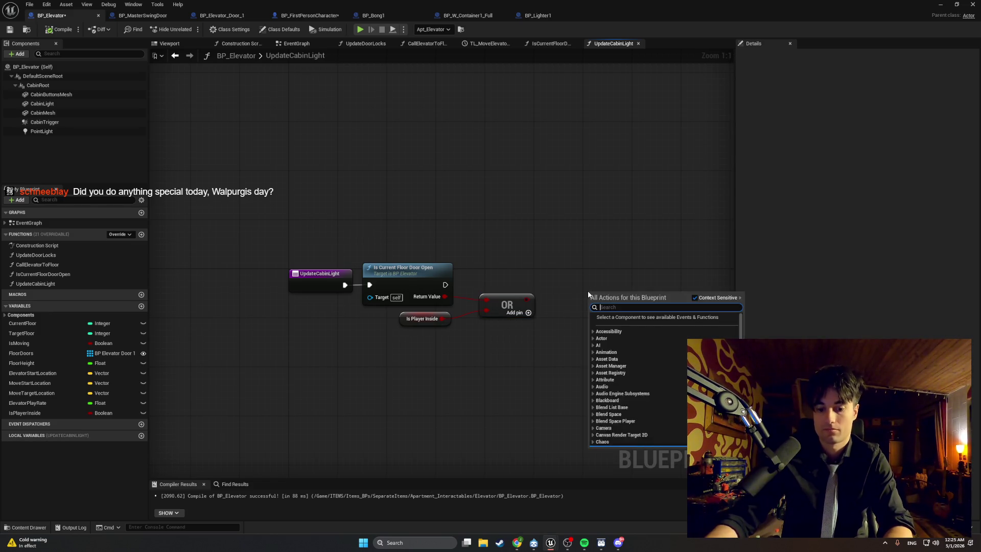
Add Set Visibility for the PointLight, running after Is Current Floor Door Open
{"action": "type", "text": "set visi"}
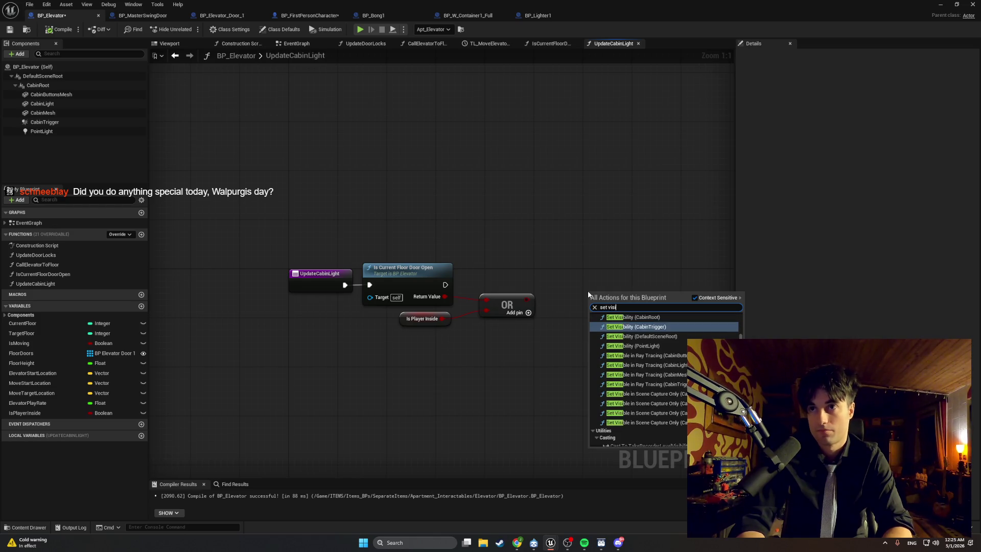
{"action": "key", "text": "Down"}
{"action": "key", "text": "Down"}
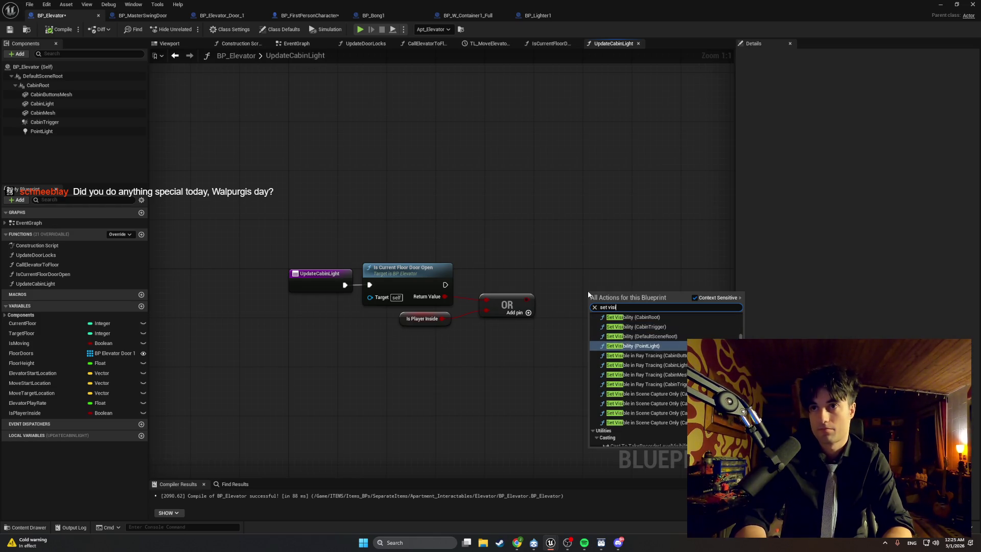
{"action": "key", "text": "Return"}
{"action": "left_click_drag", "start_coordinate": [586, 298], "coordinate": [558, 262]}
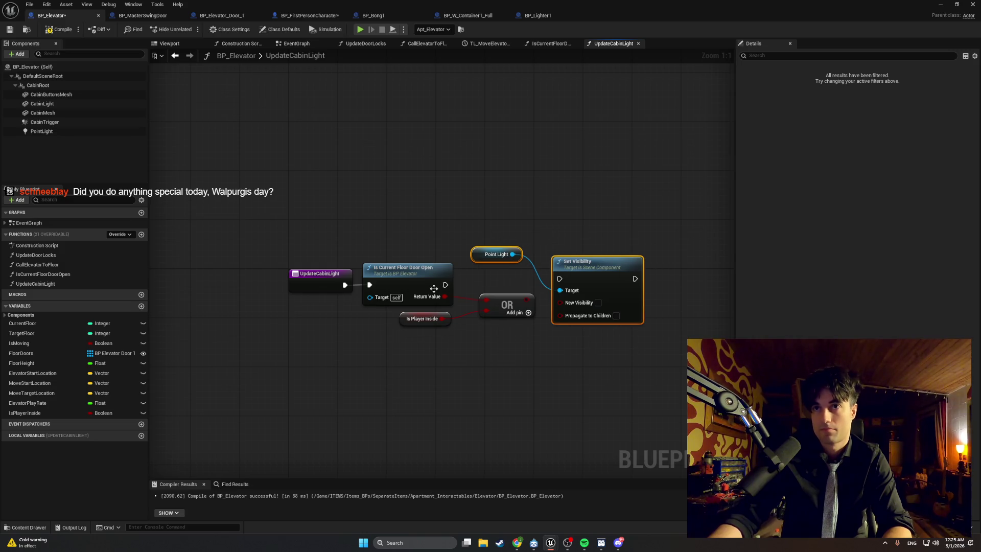
{"action": "left_click_drag", "start_coordinate": [445, 284], "coordinate": [560, 278]}
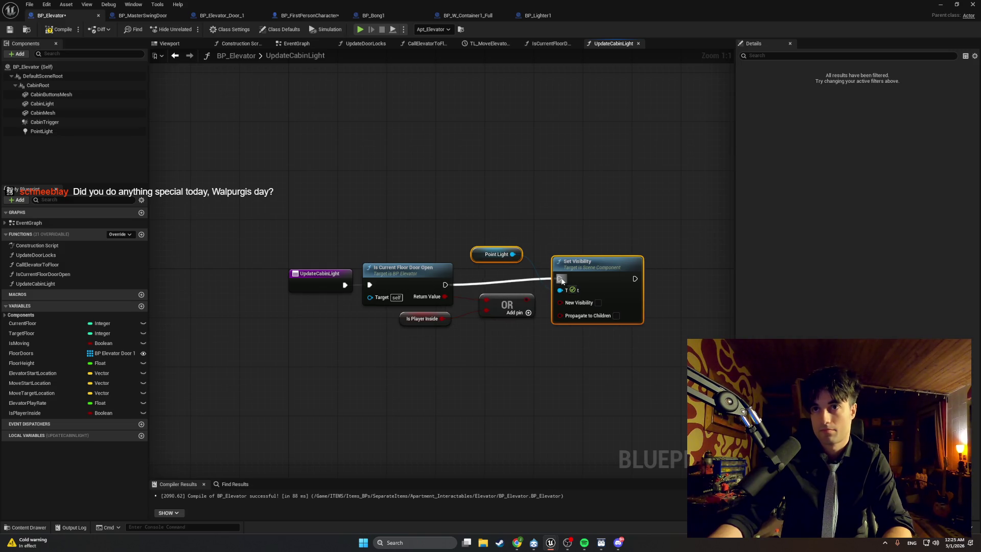
{"action": "left_click", "coordinate": [473, 256]}
{"action": "mouse_move", "coordinate": [473, 256]}
{"action": "left_mouse_down"}
{"action": "mouse_move", "coordinate": [494, 346]}
{"action": "mouse_move", "coordinate": [485, 355]}
{"action": "left_mouse_up"}
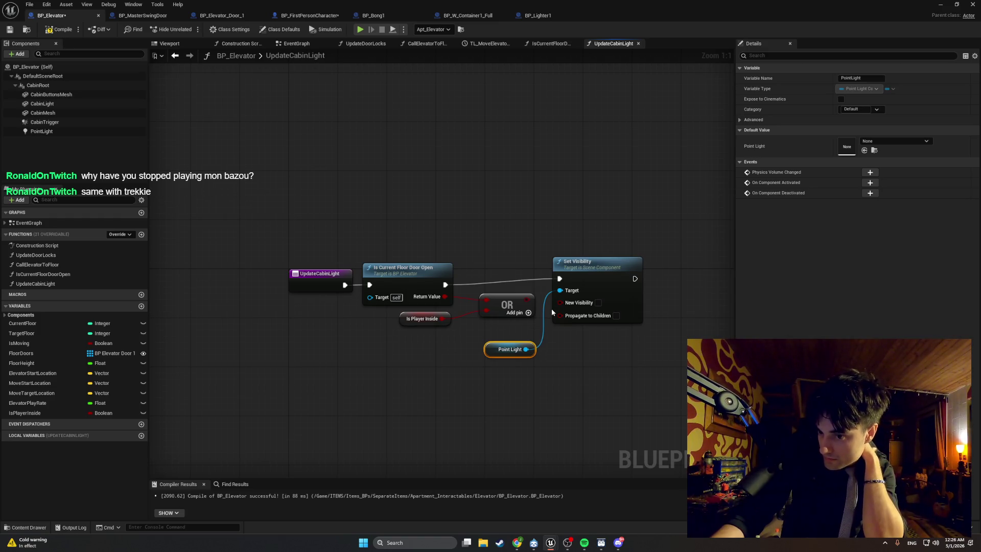
Feed the OR result into New Visibility and Point Light into Target, then align the nodes
{"action": "left_click_drag", "start_coordinate": [527, 299], "coordinate": [560, 302]}
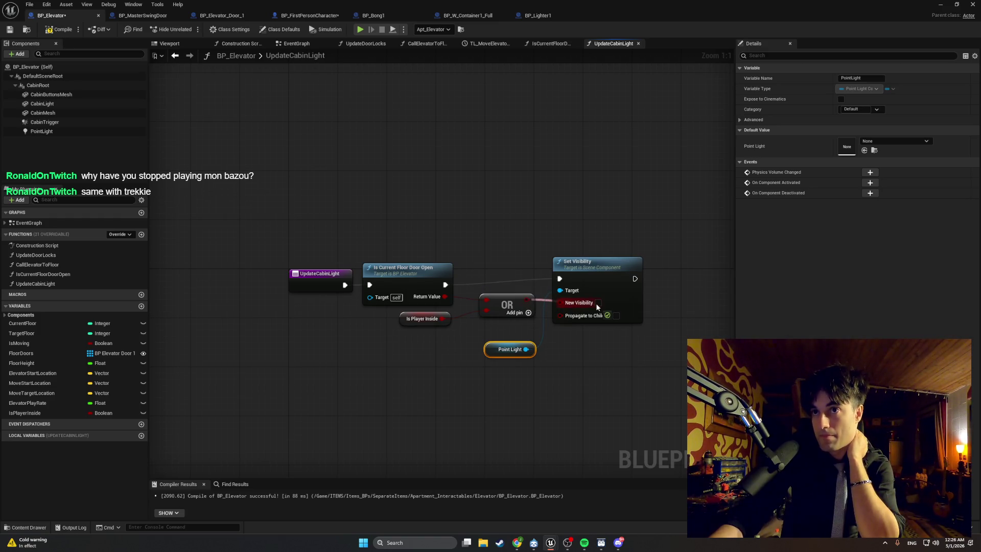
{"action": "mouse_move", "coordinate": [601, 265]}
{"action": "left_mouse_down"}
{"action": "mouse_move", "coordinate": [643, 278]}
{"action": "mouse_move", "coordinate": [635, 252]}
{"action": "left_mouse_up"}
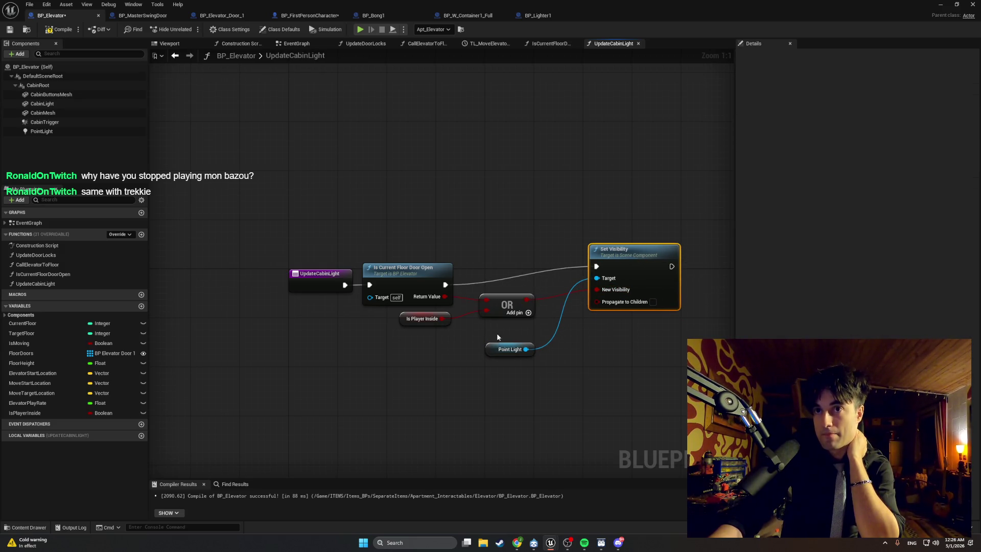
{"action": "left_click_drag", "start_coordinate": [502, 350], "coordinate": [539, 282]}
{"action": "left_click_drag", "start_coordinate": [419, 265], "coordinate": [419, 250]}
{"action": "left_click_drag", "start_coordinate": [510, 299], "coordinate": [521, 302]}
{"action": "left_click_drag", "start_coordinate": [403, 318], "coordinate": [427, 318]}
{"action": "left_click_drag", "start_coordinate": [425, 253], "coordinate": [443, 252]}
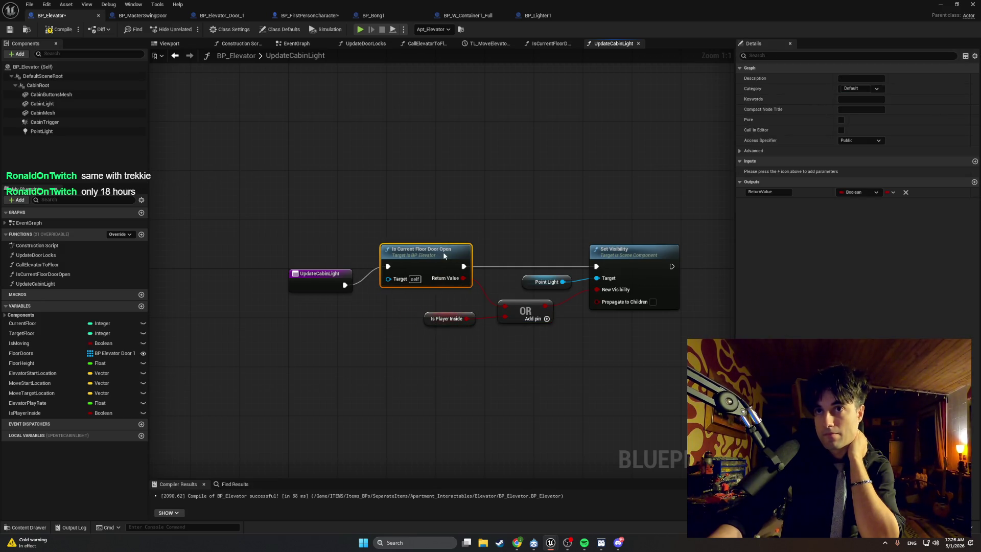
{"action": "left_click_drag", "start_coordinate": [325, 277], "coordinate": [330, 257]}
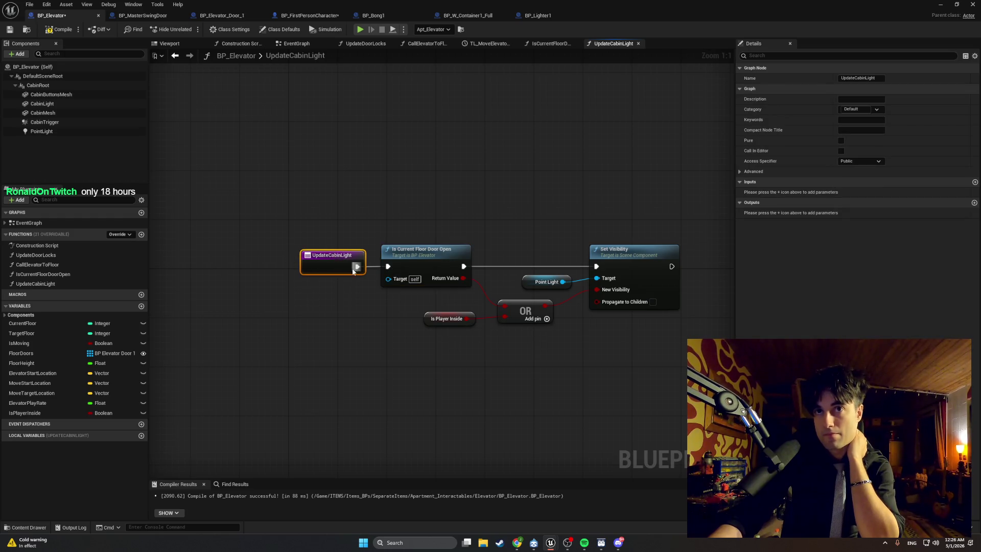
{"action": "key", "text": "Home"}
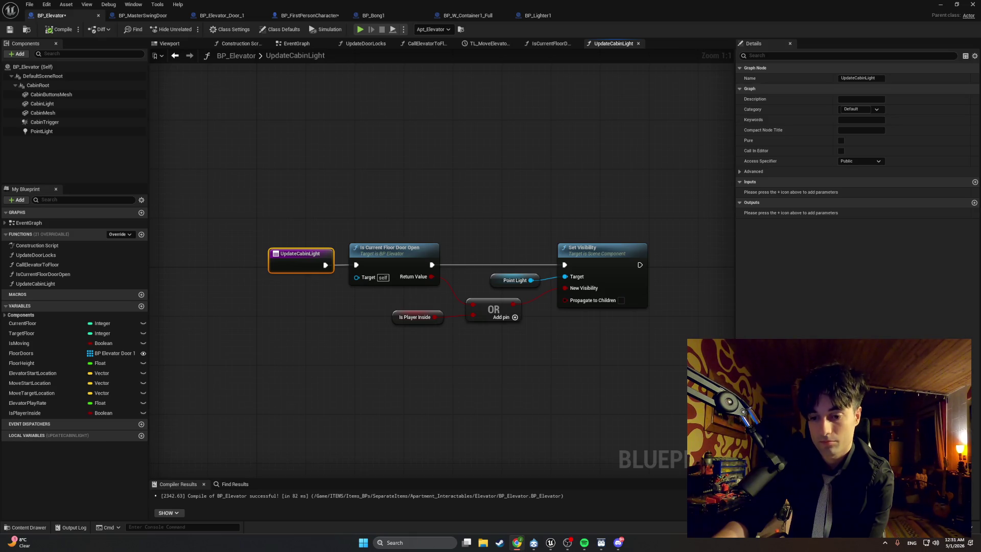
Take a screen capture of the UpdateCabinLight graph nodes
{"action": "key", "text": "super+shift+s"}
{"action": "left_click_drag", "start_coordinate": [675, 366], "coordinate": [231, 189]}
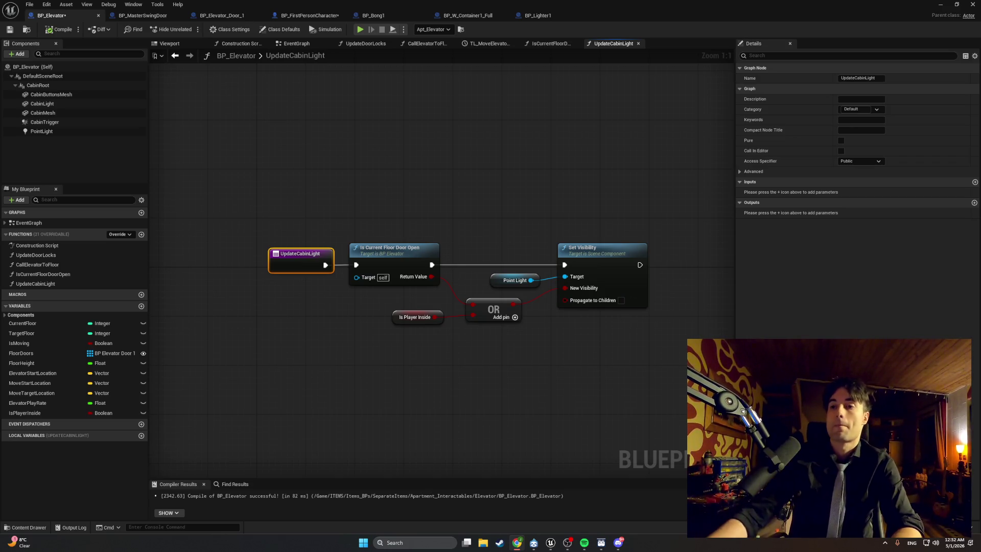
Play the CASIOPEA track from the ミッドナイト・ランデブー playlist in Spotify, then minimize Spotify
{"action": "left_click", "coordinate": [583, 542]}
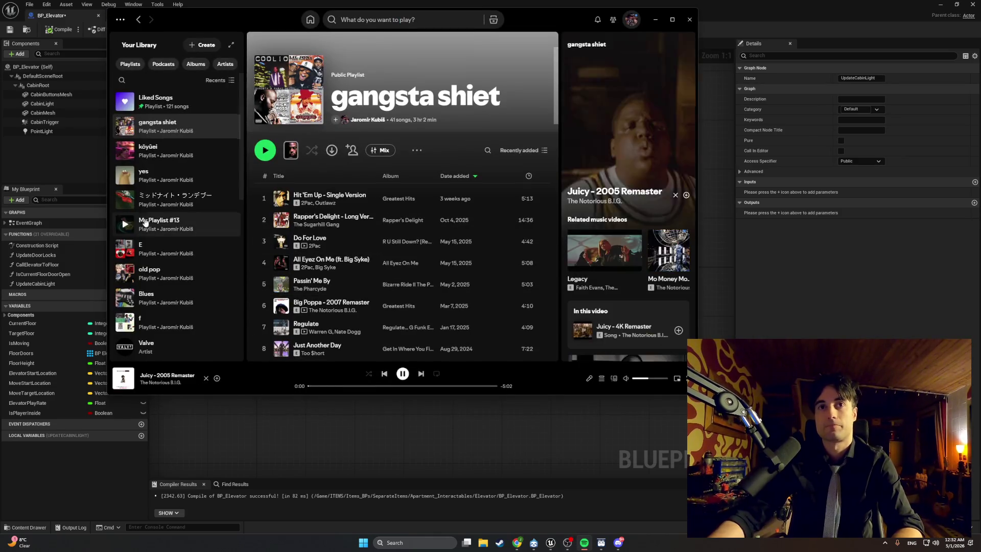
{"action": "left_click", "coordinate": [148, 201]}
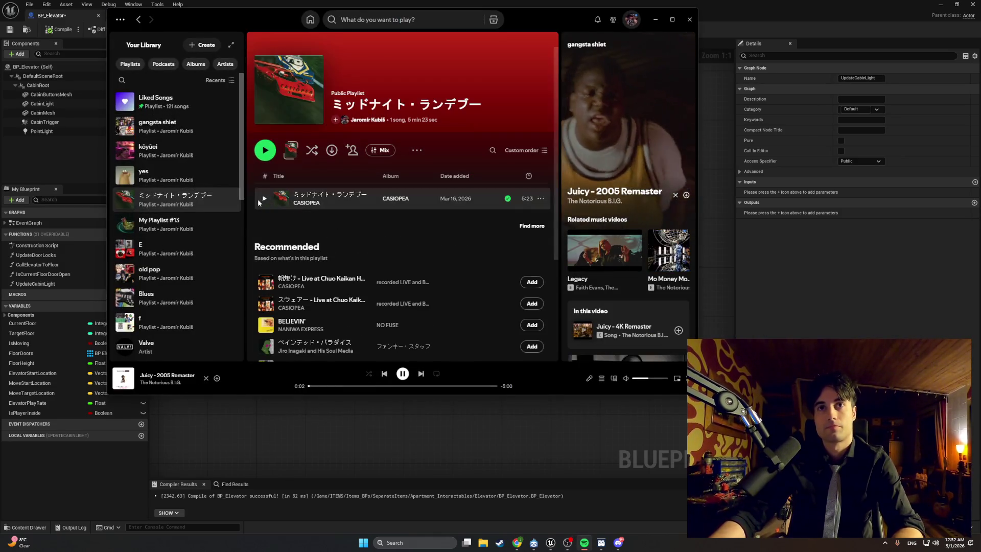
{"action": "left_click", "coordinate": [263, 198]}
{"action": "left_click", "coordinate": [655, 20]}
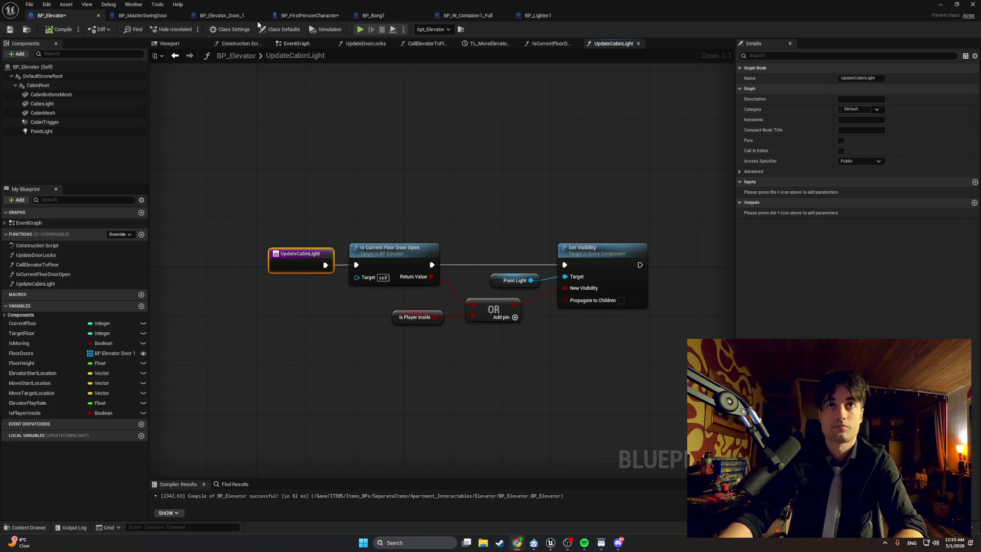
Add an Update Cabin Light call node to the BP_Elevator event graph
{"action": "left_click", "coordinate": [143, 16]}
{"action": "left_click", "coordinate": [61, 15]}
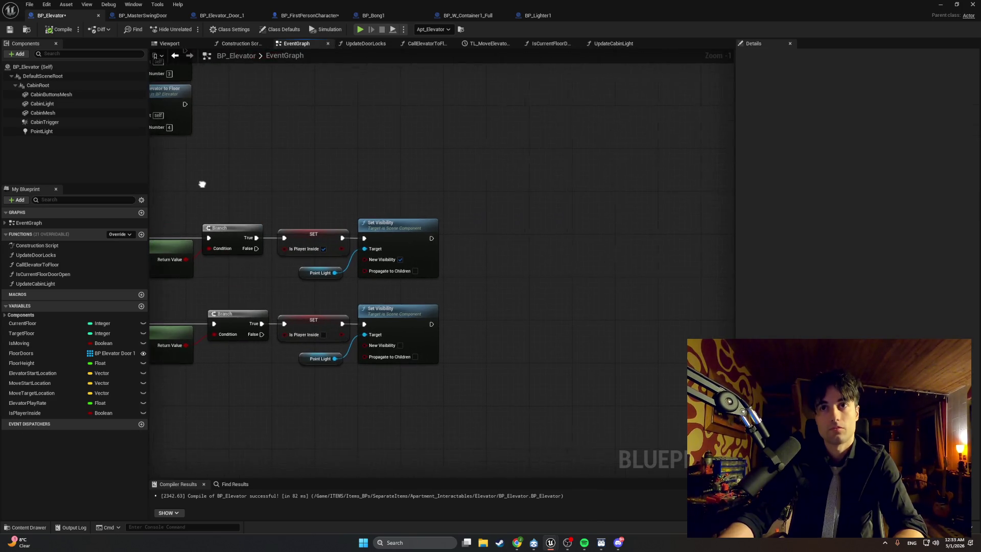
{"action": "right_click", "coordinate": [482, 243]}
{"action": "type", "text": "update"}
{"action": "key", "text": "Up"}
{"action": "key", "text": "Return"}
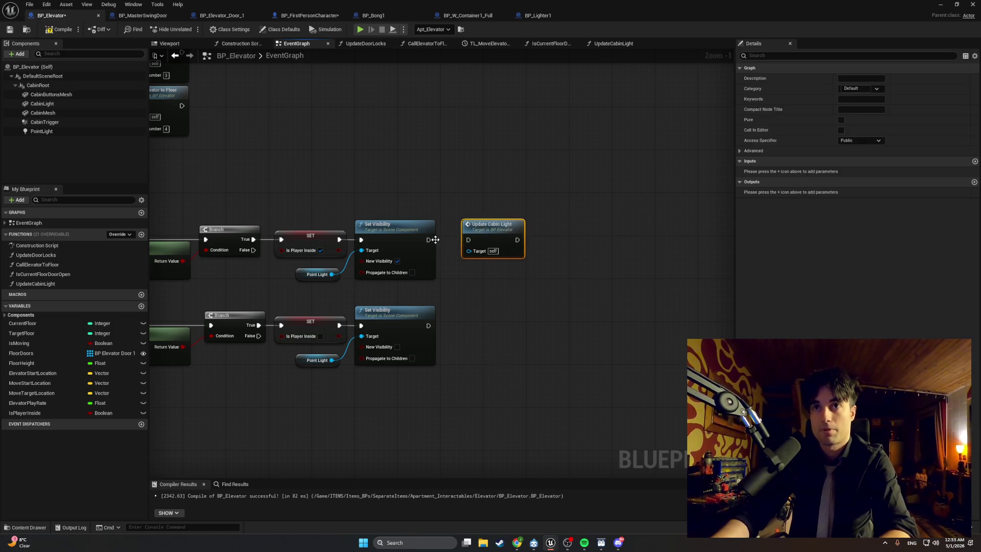
Duplicate Update Cabin Light and wire one copy after each overlap branch's Set Visibility
{"action": "left_click", "coordinate": [492, 229]}
{"action": "key", "text": "ctrl+f"}
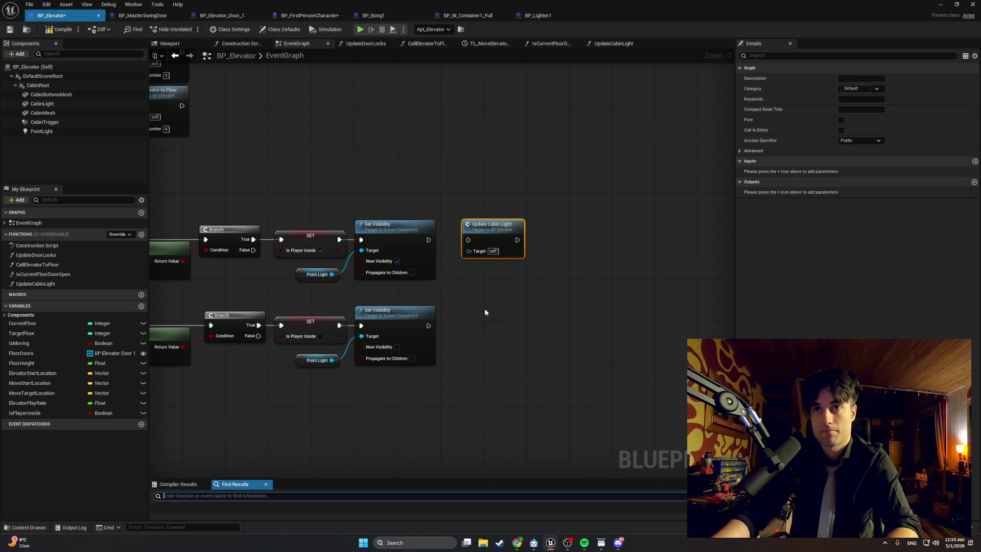
{"action": "left_click", "coordinate": [477, 324]}
{"action": "left_click", "coordinate": [480, 228]}
{"action": "key", "text": "ctrl+c"}
{"action": "key", "text": "ctrl+v"}
{"action": "left_click_drag", "start_coordinate": [428, 325], "coordinate": [484, 325]}
{"action": "mouse_move", "coordinate": [428, 239]}
{"action": "left_mouse_down"}
{"action": "mouse_move", "coordinate": [467, 240]}
{"action": "mouse_move", "coordinate": [466, 226]}
{"action": "left_mouse_up"}
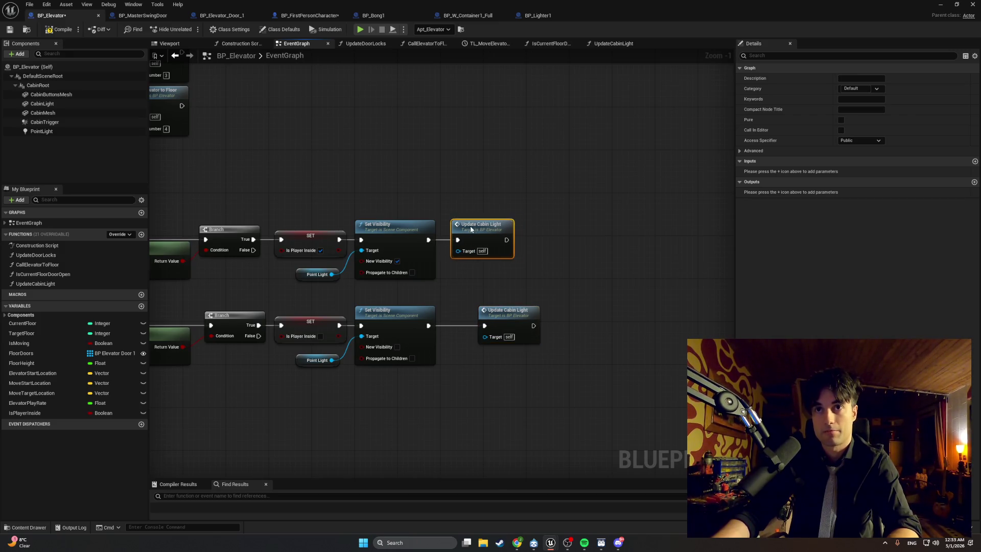
{"action": "left_click_drag", "start_coordinate": [502, 312], "coordinate": [469, 311]}
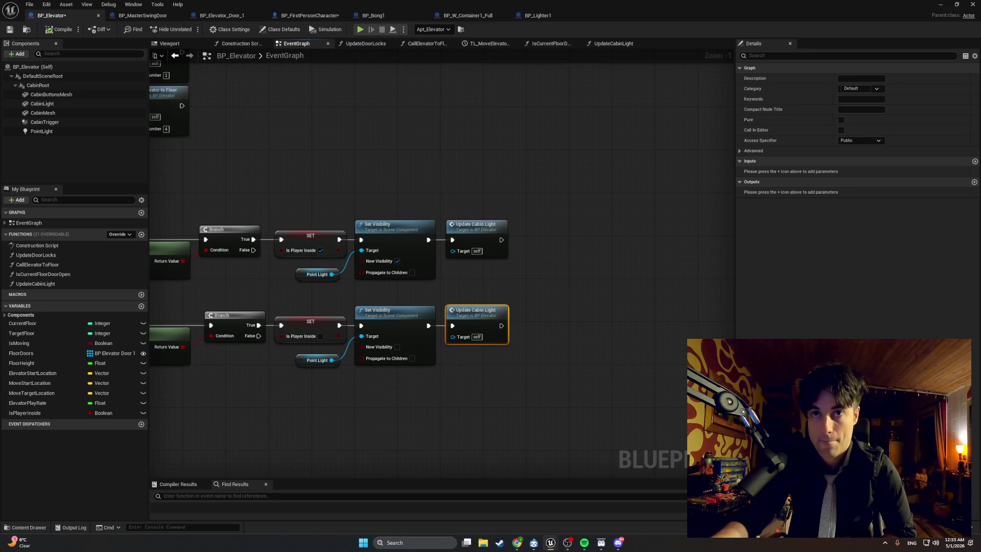
Delete both Set Visibility nodes and Point Light getters, wire SET into Update Cabin Light, and compile
{"action": "left_click_drag", "start_coordinate": [434, 404], "coordinate": [382, 203]}
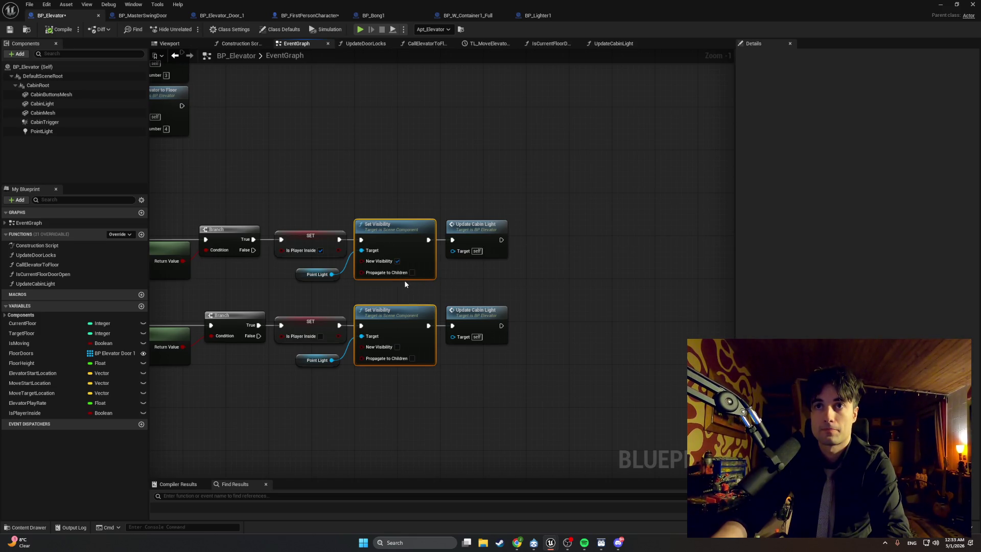
{"action": "key", "text": "Delete"}
{"action": "left_click", "coordinate": [314, 274]}
{"action": "key", "text": "Delete"}
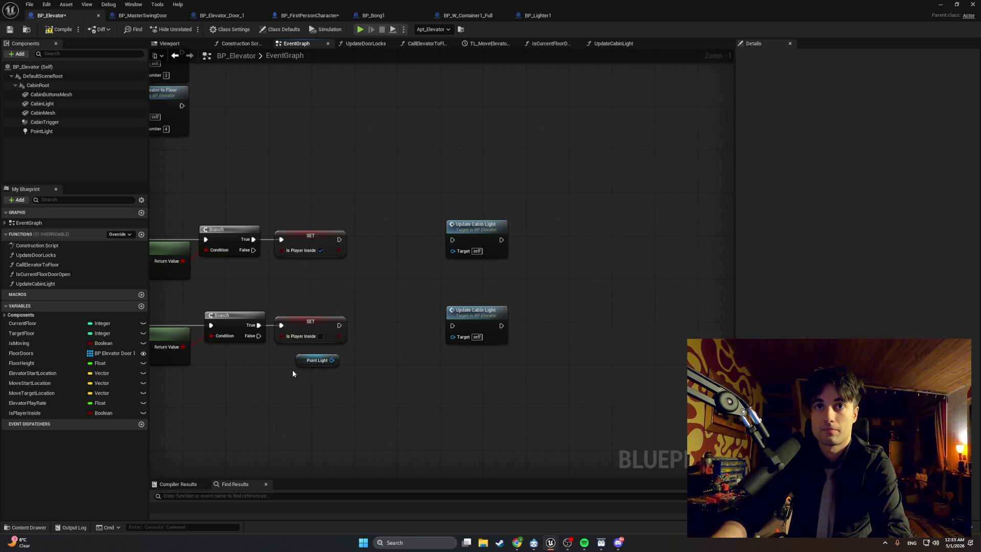
{"action": "left_click", "coordinate": [299, 364]}
{"action": "key", "text": "Delete"}
{"action": "mouse_move", "coordinate": [454, 226]}
{"action": "left_mouse_down"}
{"action": "mouse_move", "coordinate": [364, 225]}
{"action": "mouse_move", "coordinate": [351, 244]}
{"action": "mouse_move", "coordinate": [361, 240]}
{"action": "left_mouse_up"}
{"action": "left_click", "coordinate": [352, 241]}
{"action": "mouse_move", "coordinate": [467, 310]}
{"action": "left_mouse_down"}
{"action": "mouse_move", "coordinate": [382, 311]}
{"action": "mouse_move", "coordinate": [366, 326]}
{"action": "left_mouse_up"}
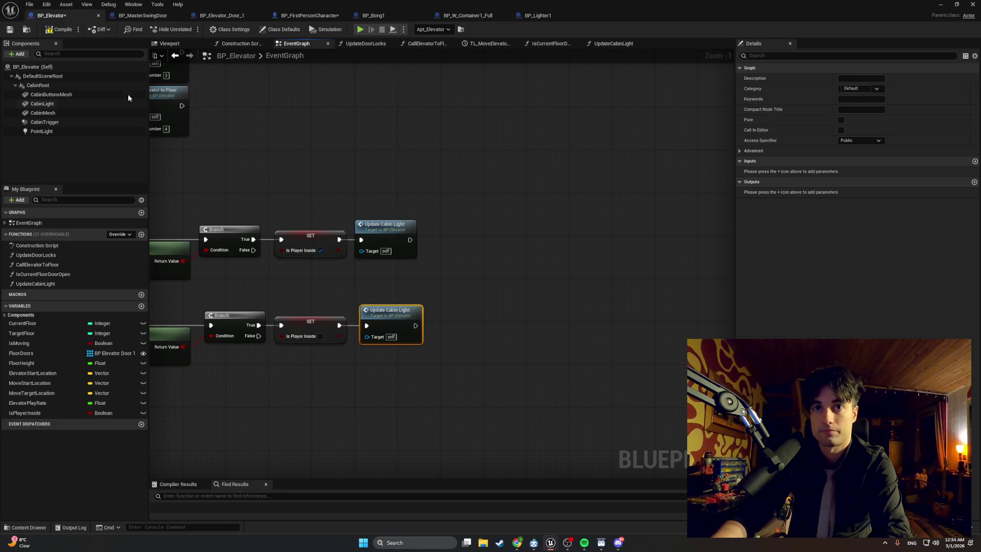
{"action": "left_click", "coordinate": [50, 30]}
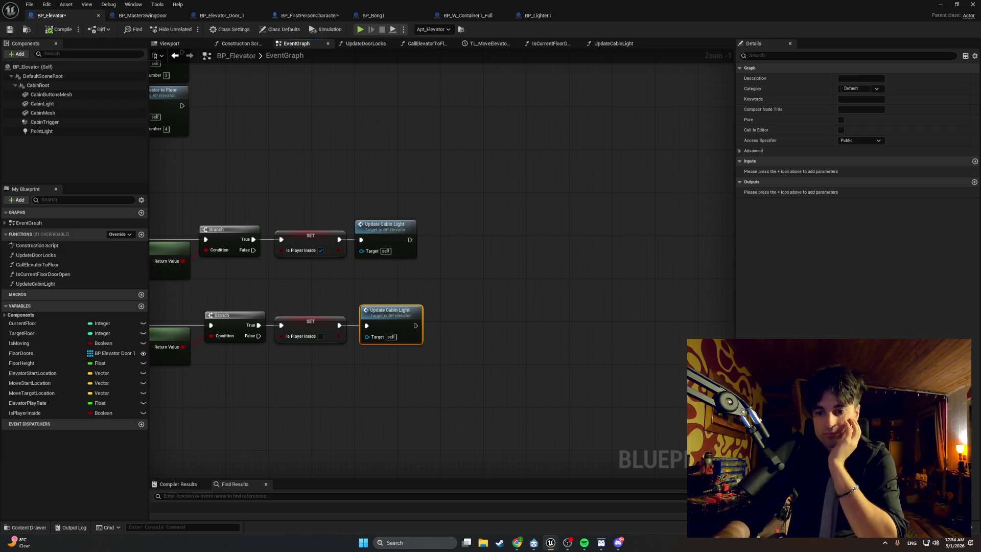
Scroll the event graph toward the TL_MoveElevator chain
{"action": "scroll", "coordinate": [548, 352], "scroll_direction": "down", "scroll_amount": 3}
Navigate to the TL_MoveElevator chain and select its Update Cabin Light node after Update Door Locks
{"action": "scroll", "coordinate": [416, 263], "scroll_direction": "down", "scroll_amount": 1}
{"action": "scroll", "coordinate": [504, 252], "scroll_direction": "up", "scroll_amount": 5}
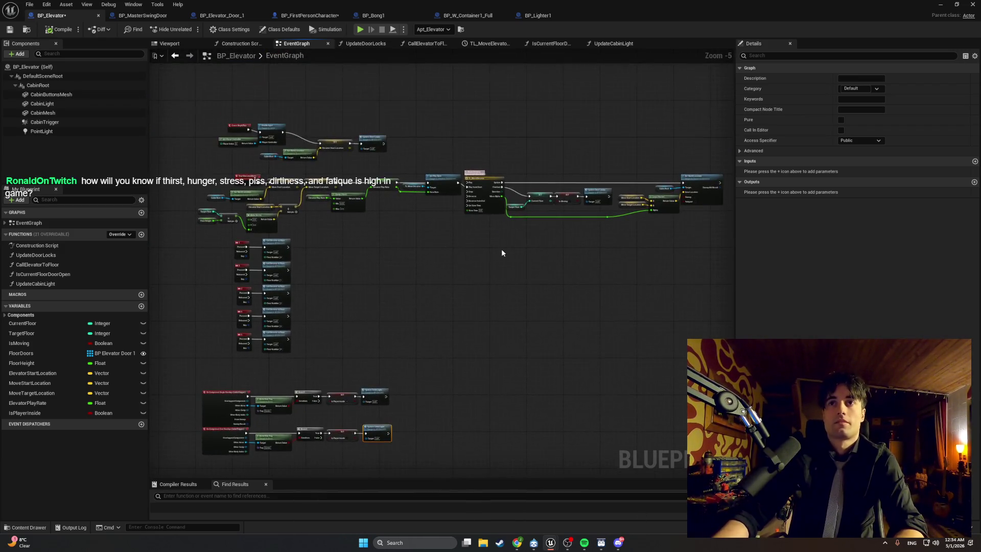
{"action": "left_click_drag", "start_coordinate": [399, 276], "coordinate": [335, 308]}
{"action": "mouse_move", "coordinate": [400, 317]}
{"action": "left_mouse_down"}
{"action": "mouse_move", "coordinate": [324, 318]}
{"action": "mouse_move", "coordinate": [359, 319]}
{"action": "left_mouse_up"}
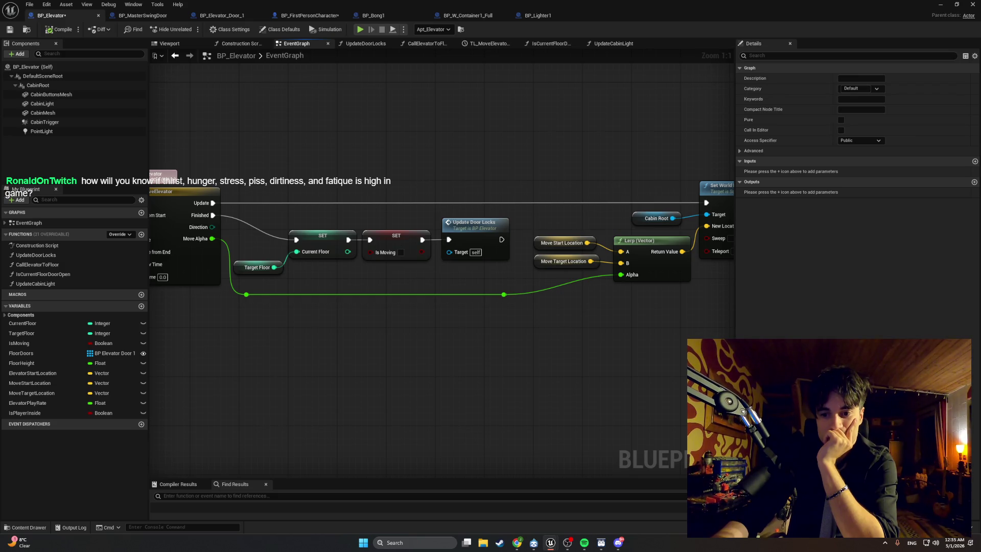
{"action": "left_click", "coordinate": [510, 274]}
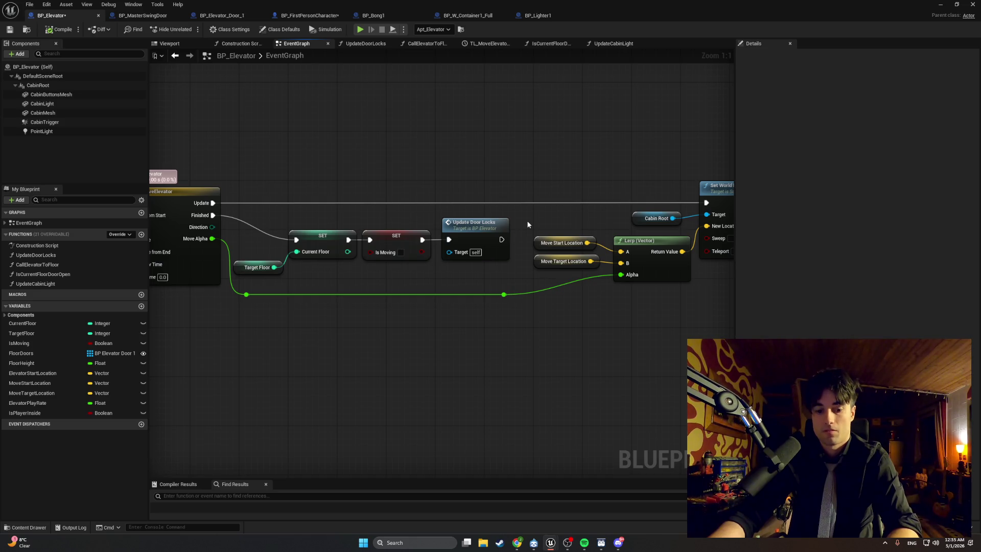
{"action": "scroll", "coordinate": [511, 280], "scroll_direction": "down", "scroll_amount": 9}
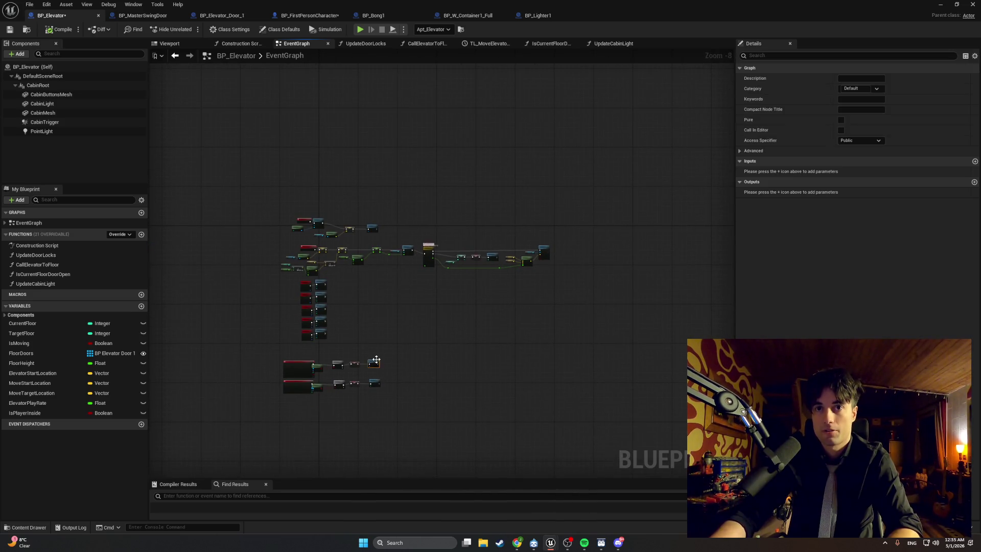
{"action": "scroll", "coordinate": [439, 327], "scroll_direction": "up", "scroll_amount": 6}
{"action": "left_click", "coordinate": [473, 248]}
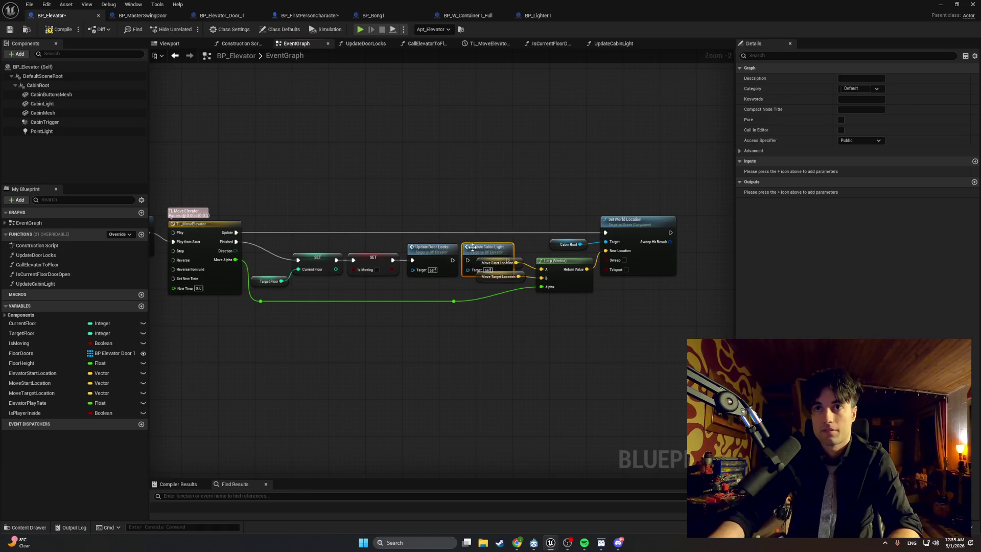
Move Cabin Root, the getters, Lerp and Set World Location nodes right to make room
{"action": "scroll", "coordinate": [473, 248], "scroll_direction": "up", "scroll_amount": 1}
{"action": "scroll", "coordinate": [418, 341], "scroll_direction": "up", "scroll_amount": 1}
{"action": "left_click_drag", "start_coordinate": [611, 327], "coordinate": [360, 179]}
{"action": "left_click_drag", "start_coordinate": [496, 204], "coordinate": [572, 206]}
{"action": "left_click", "coordinate": [417, 332]}
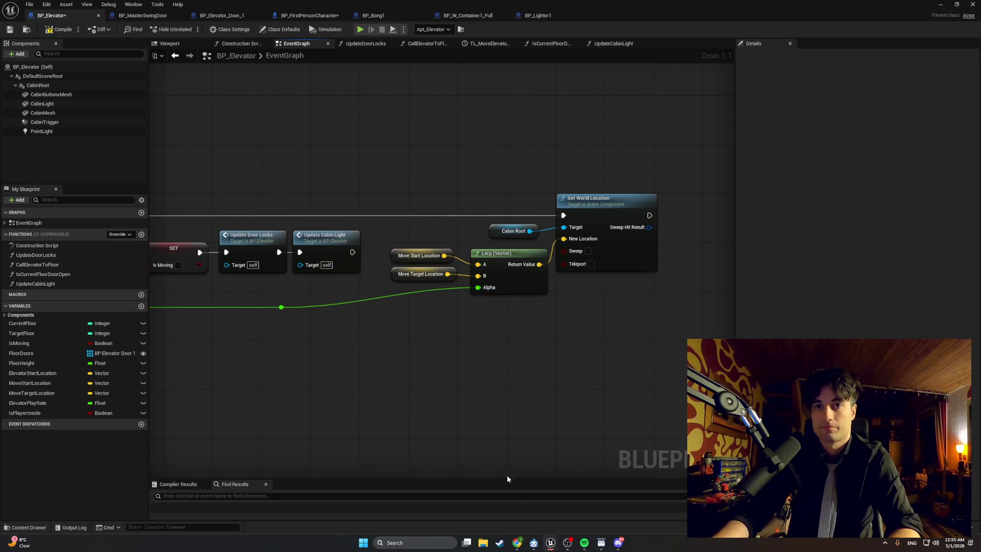
{"action": "left_click", "coordinate": [516, 542]}
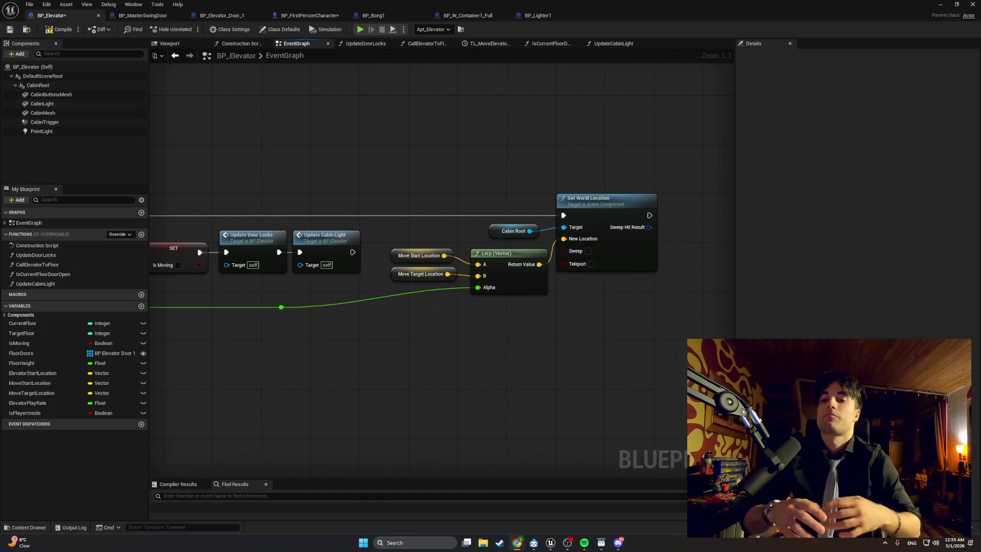
Compile BP_Elevator, run Play In Editor, and open the elevator door with E before stopping
{"action": "left_click", "coordinate": [60, 29]}
{"action": "left_click", "coordinate": [941, 5]}
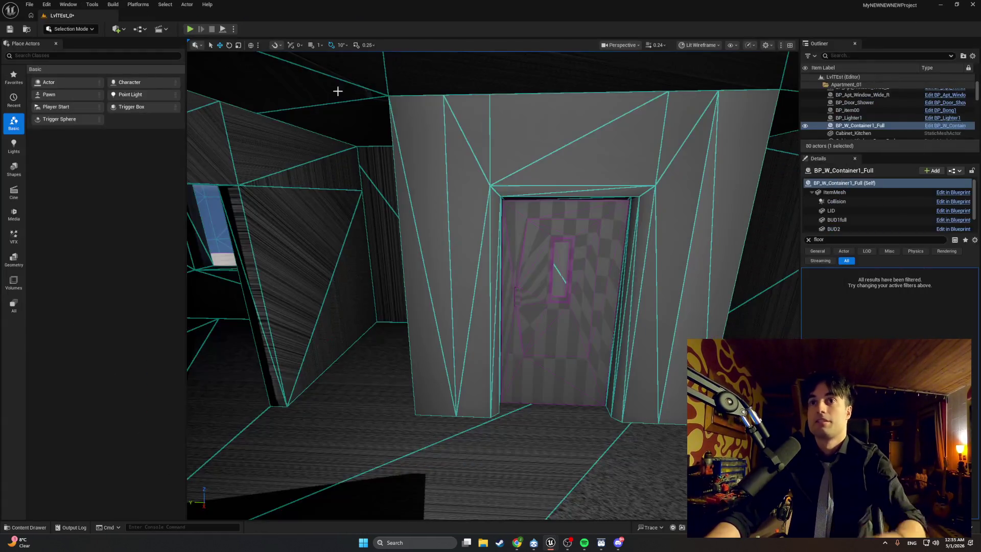
{"action": "left_click", "coordinate": [339, 92]}
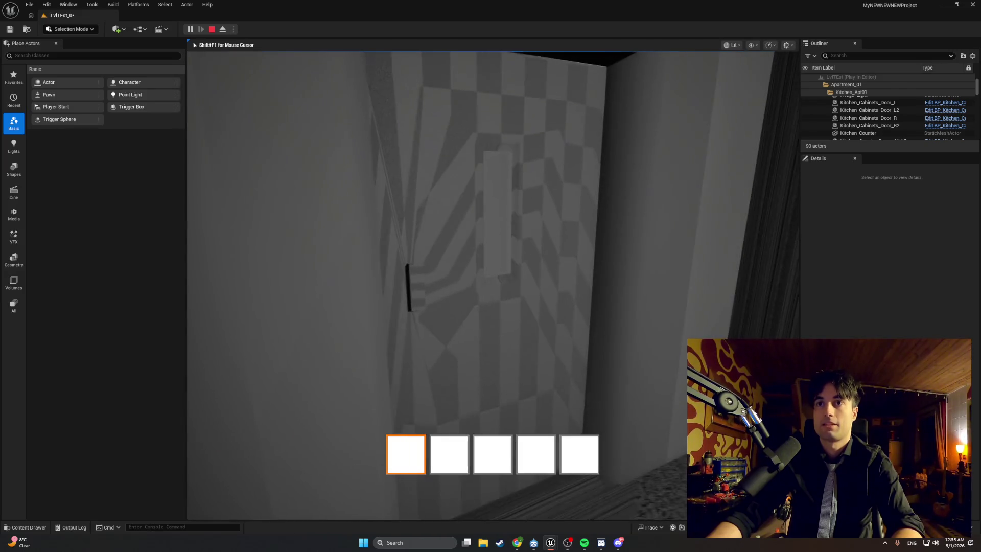
{"action": "key", "text": "e"}
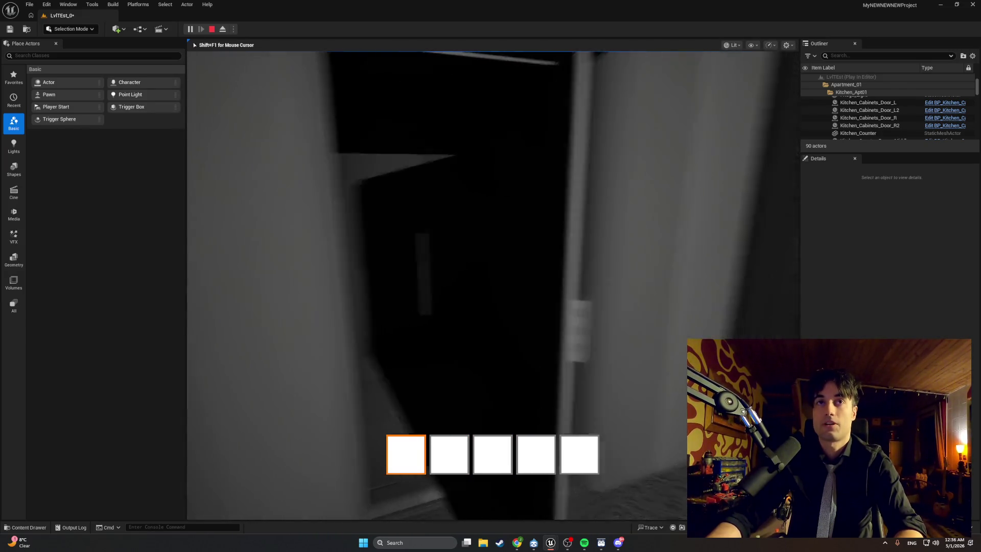
{"action": "key", "text": "Escape"}
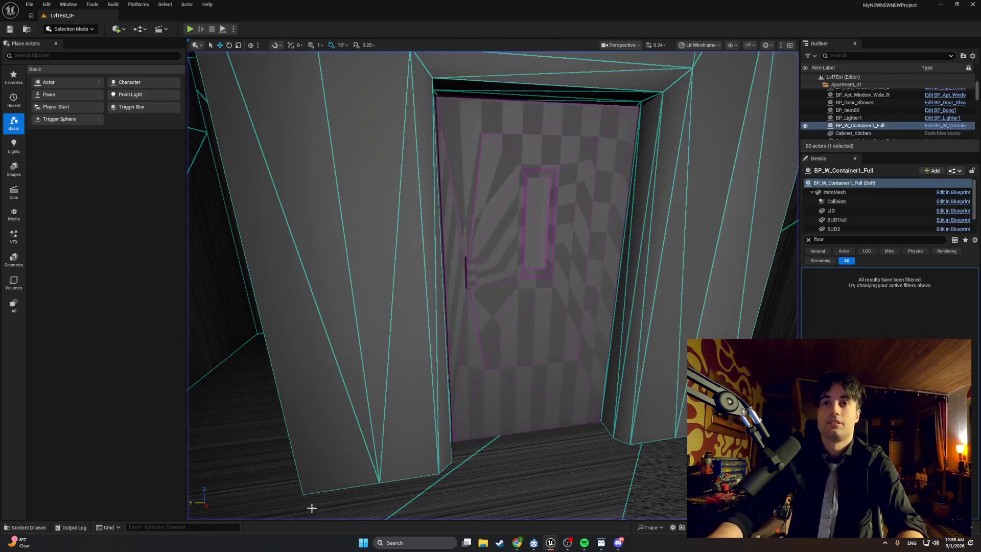
Bring BP_Elevator back and open the UpdateCabinLight function graph
{"action": "mouse_move", "coordinate": [550, 543]}
{"action": "left_click", "coordinate": [580, 505]}
{"action": "scroll", "coordinate": [581, 358], "scroll_direction": "left", "scroll_amount": 10}
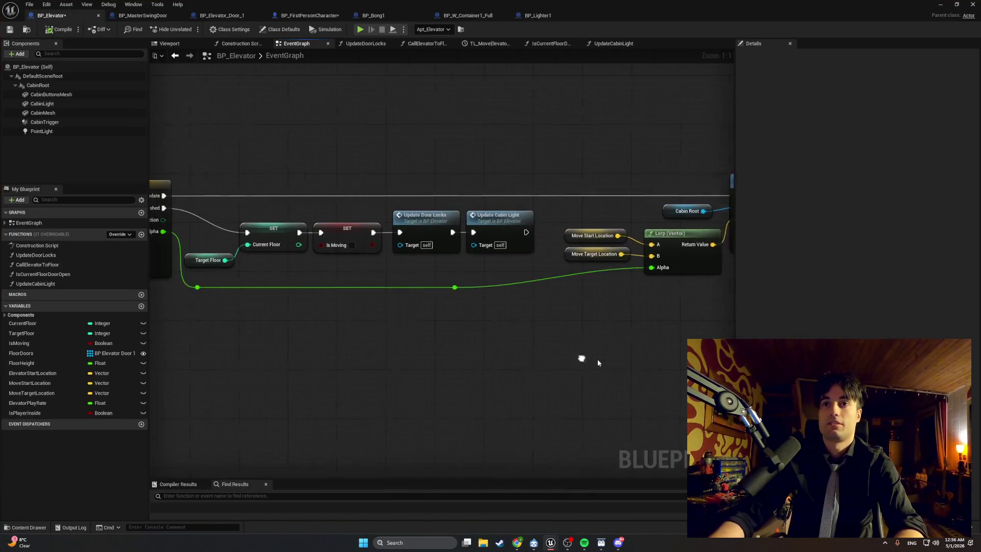
{"action": "scroll", "coordinate": [444, 346], "scroll_direction": "down", "scroll_amount": 1}
{"action": "scroll", "coordinate": [434, 352], "scroll_direction": "down", "scroll_amount": 15}
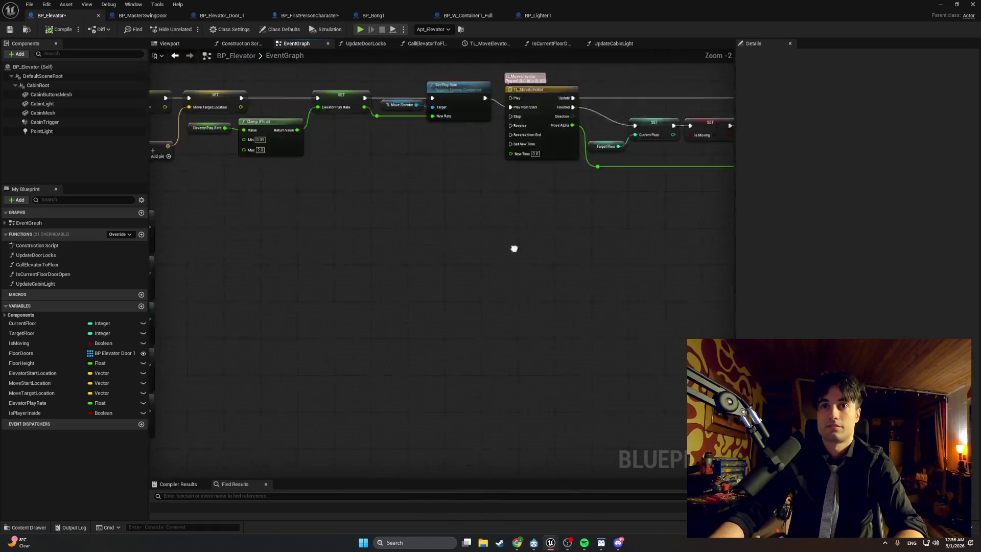
{"action": "scroll", "coordinate": [495, 250], "scroll_direction": "up", "scroll_amount": 1}
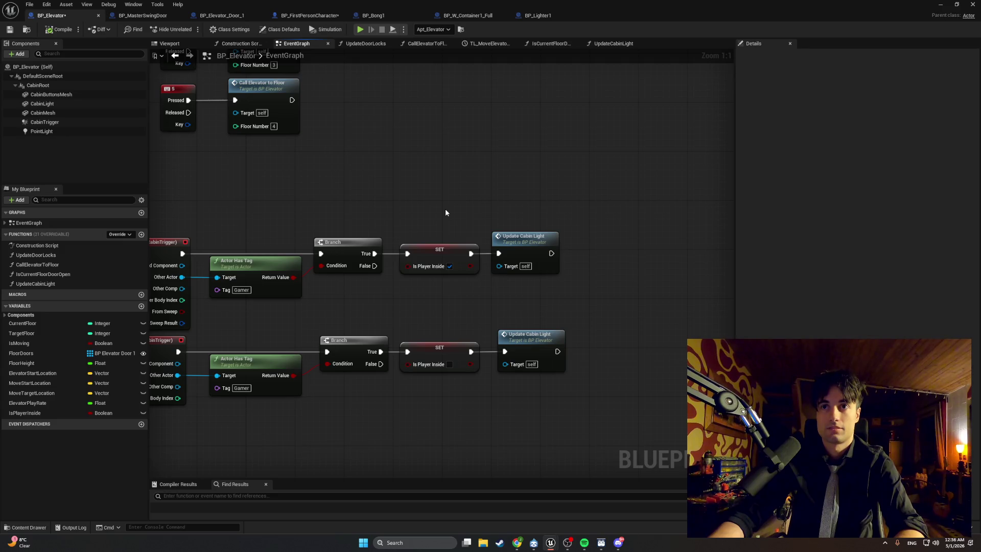
{"action": "double_click", "coordinate": [529, 236]}
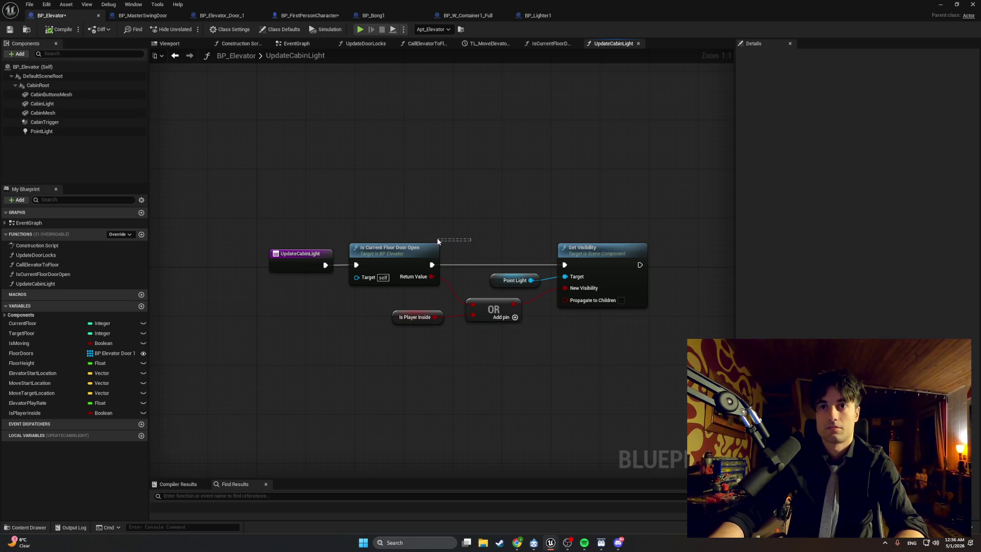
{"action": "left_click_drag", "start_coordinate": [442, 235], "coordinate": [385, 222]}
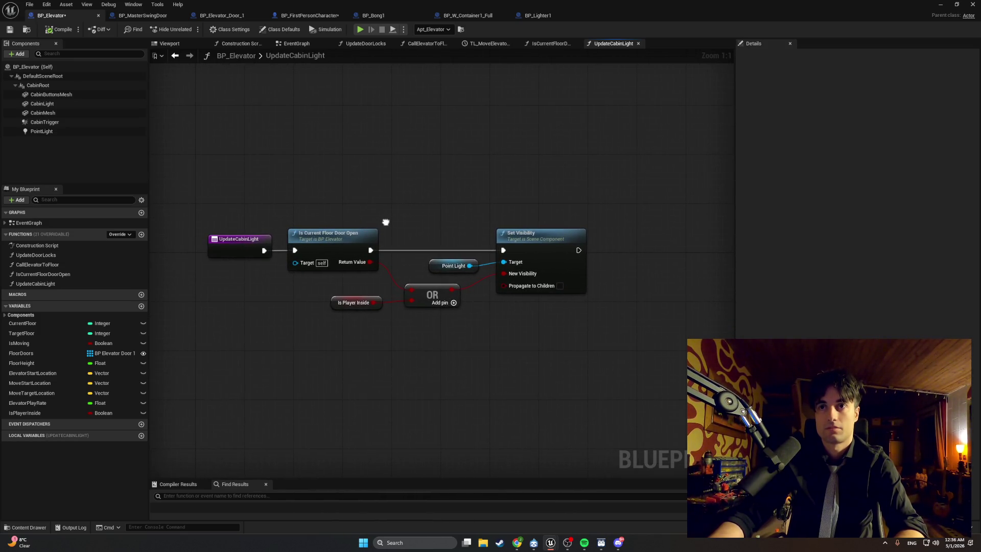
Inspect the Set Visibility node and PointLight light properties, then start play-testing the level
{"action": "left_click", "coordinate": [517, 239]}
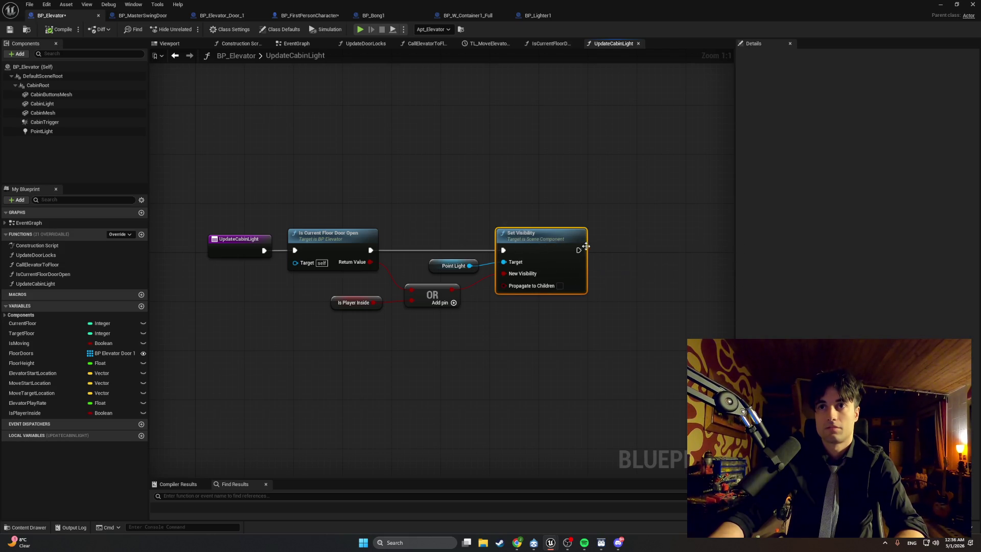
{"action": "left_click", "coordinate": [90, 130]}
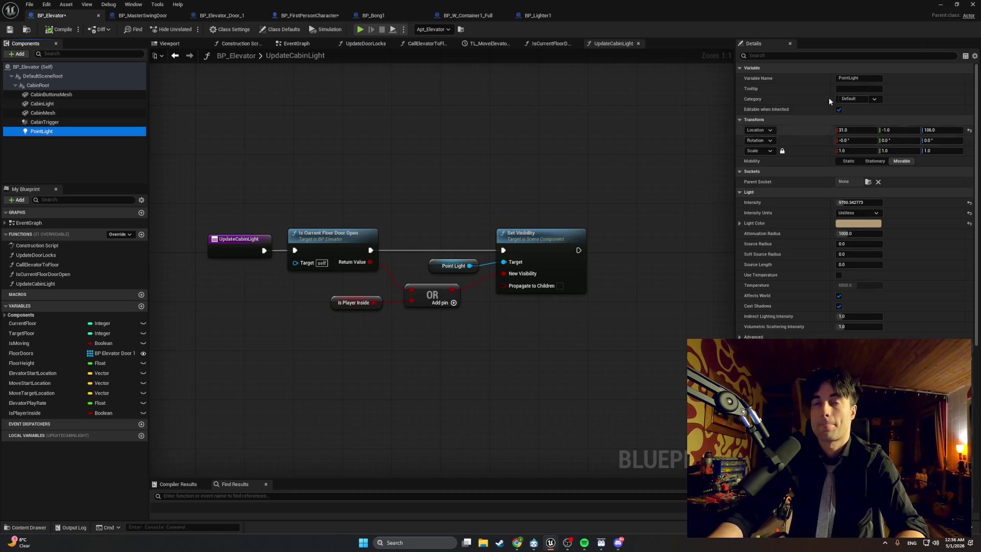
{"action": "left_click", "coordinate": [943, 6]}
{"action": "left_click", "coordinate": [190, 29]}
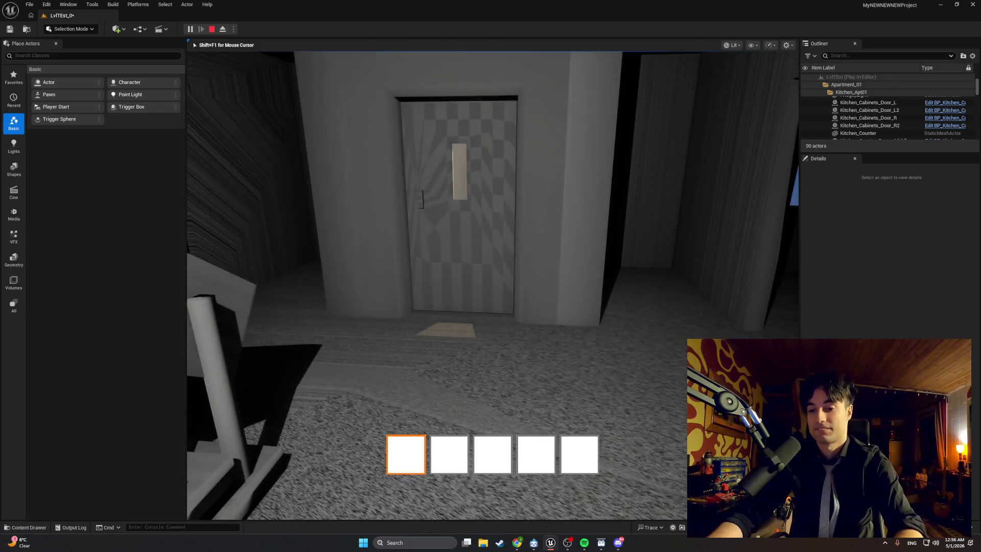
Stop the Play In Editor session with Esc
{"action": "key", "text": "Escape"}
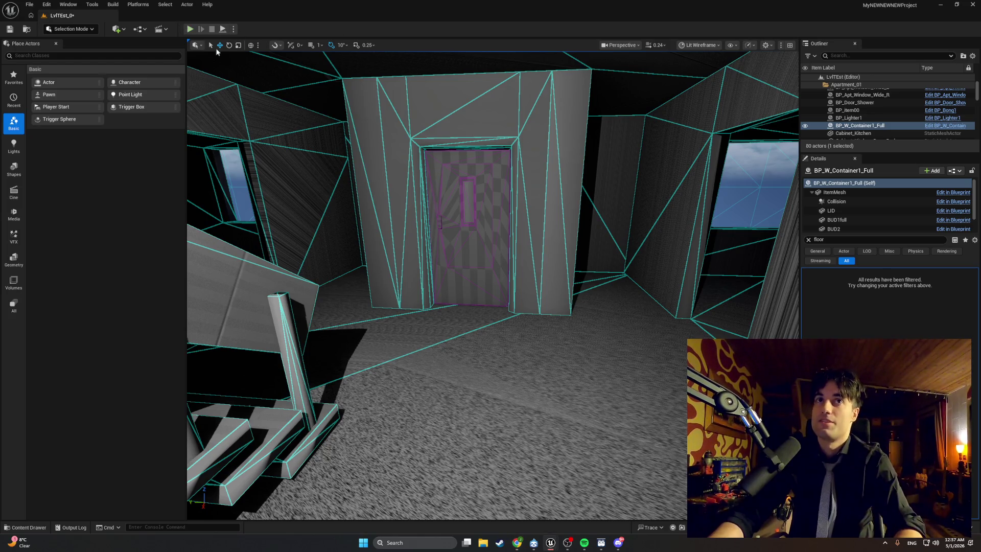
Start Play In Editor and walk the character down the corridor through the door
{"action": "key", "text": "alt+p"}
{"action": "key", "text": "w"}
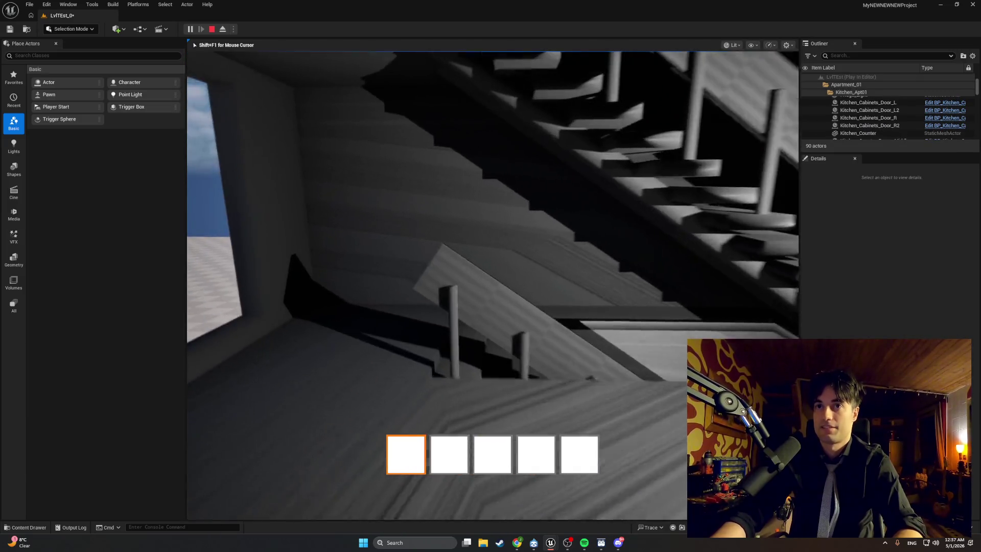
{"action": "key", "text": "w"}
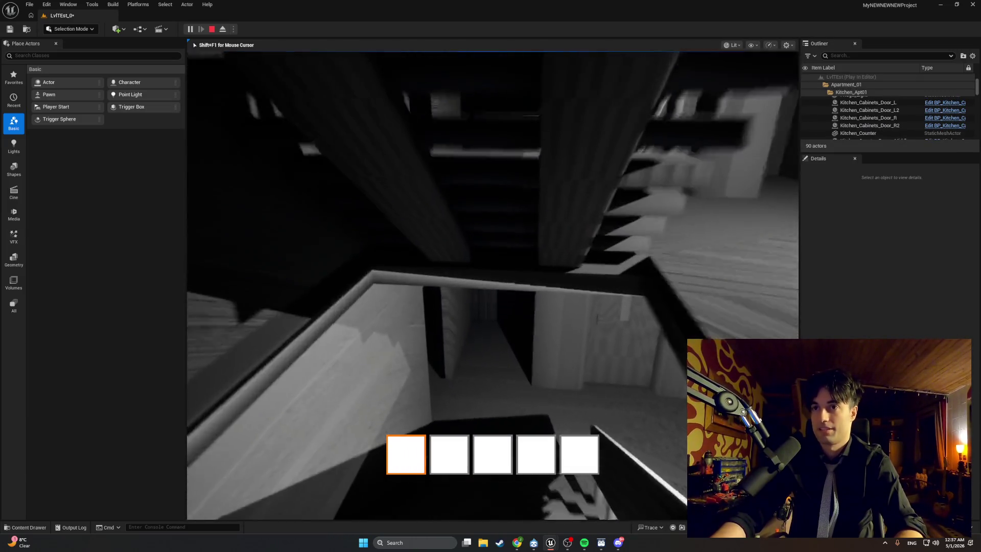
{"action": "key", "text": "e"}
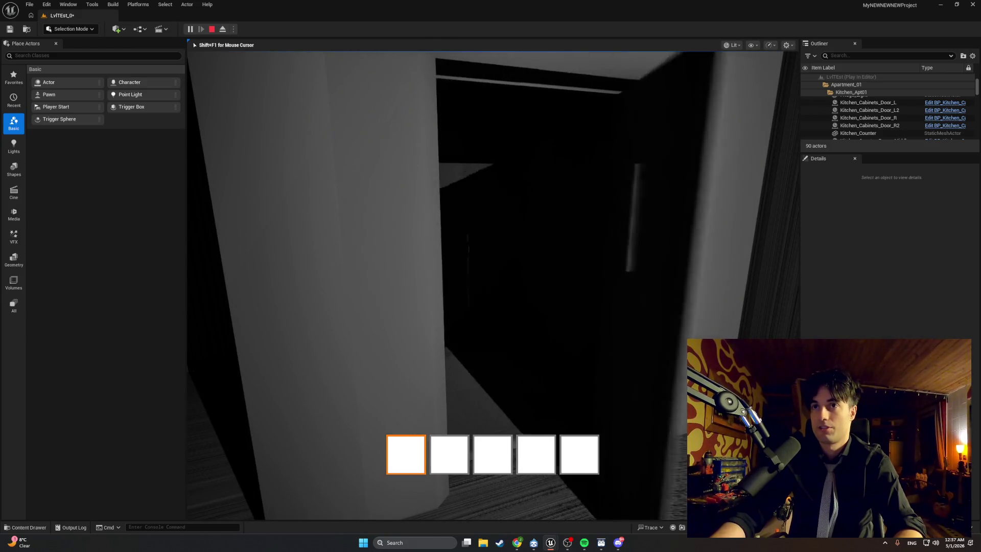
{"action": "key", "text": "w"}
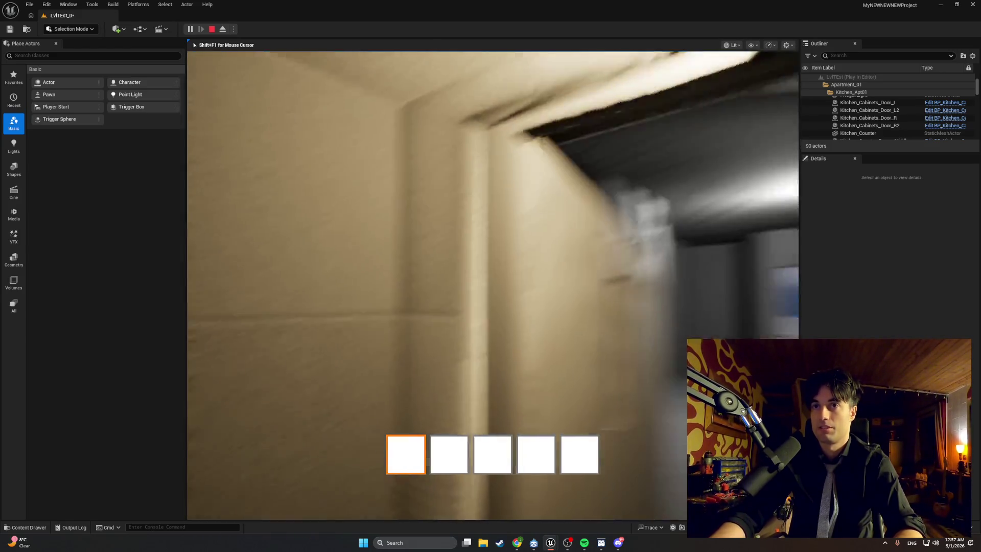
{"action": "key", "text": "w"}
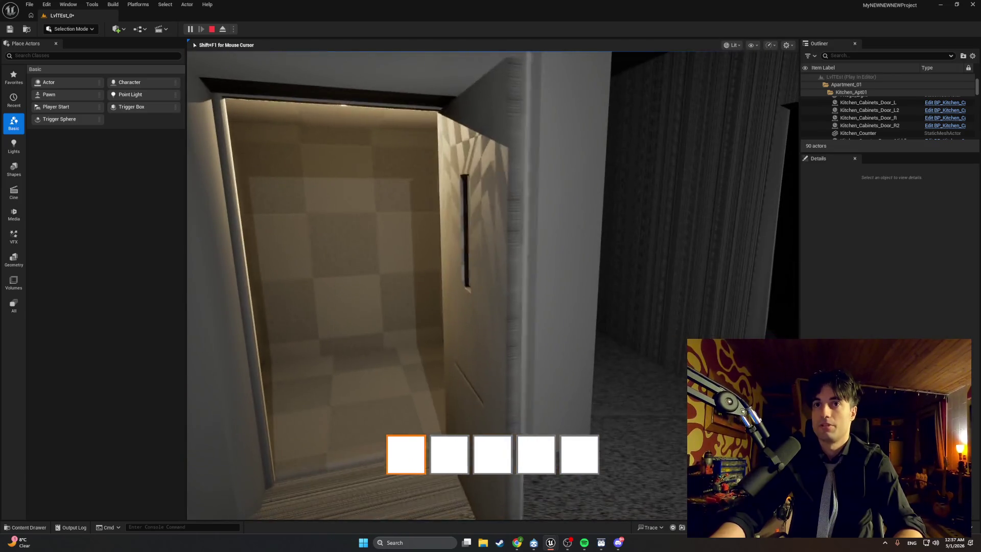
Cycle through Unlit, Wireframe and Lit view modes while exploring the room, then end the session
{"action": "key", "text": "F2"}
{"action": "key", "text": "w"}
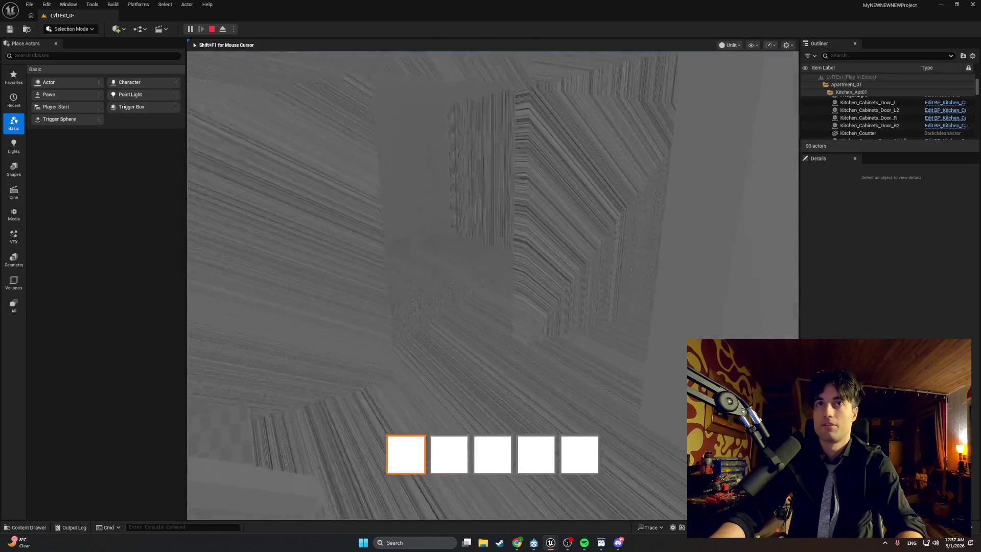
{"action": "key", "text": "w"}
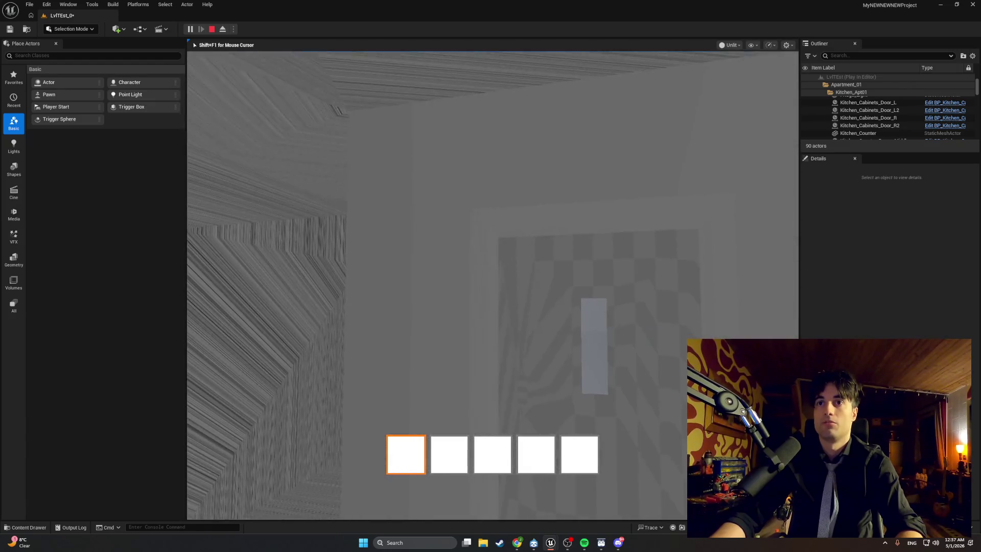
{"action": "key", "text": "s"}
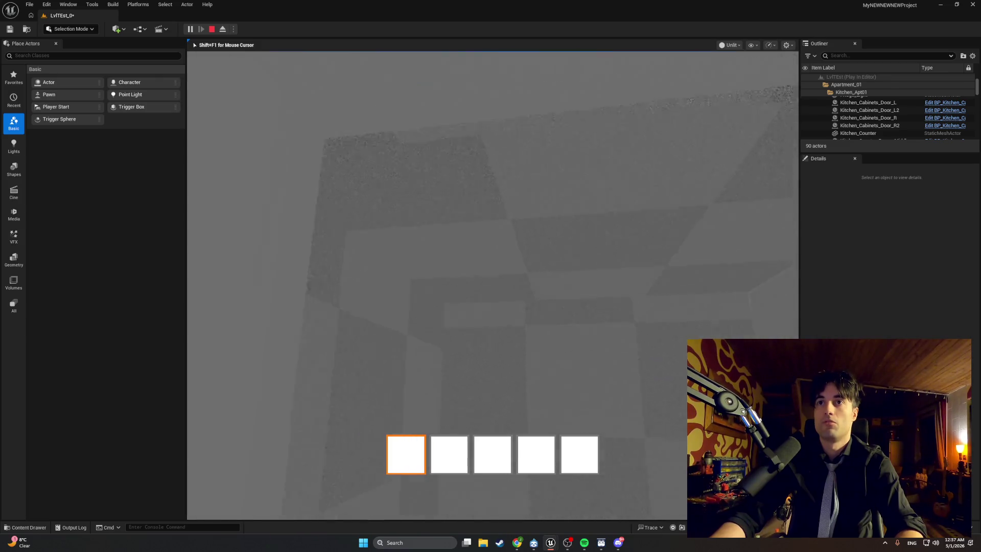
{"action": "key", "text": "w"}
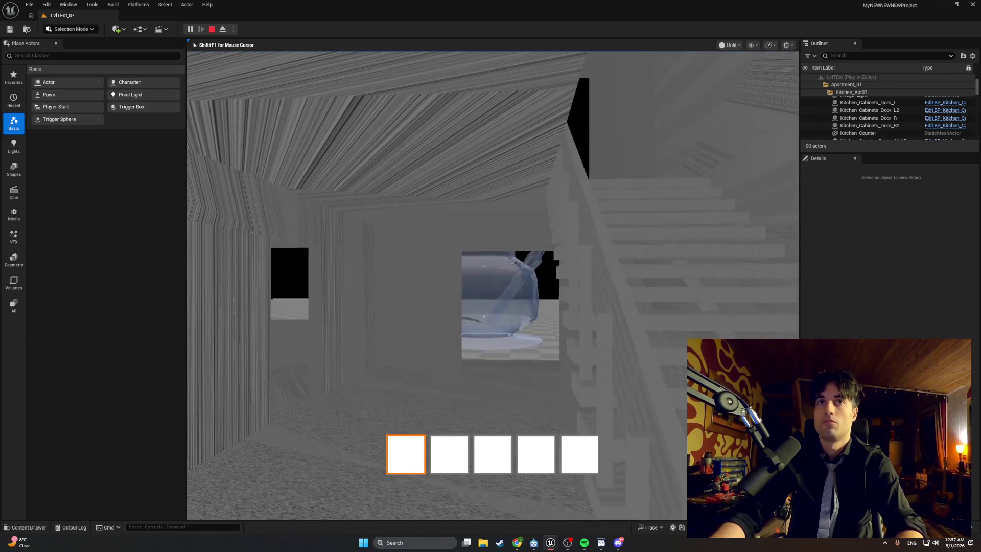
{"action": "key", "text": "F1"}
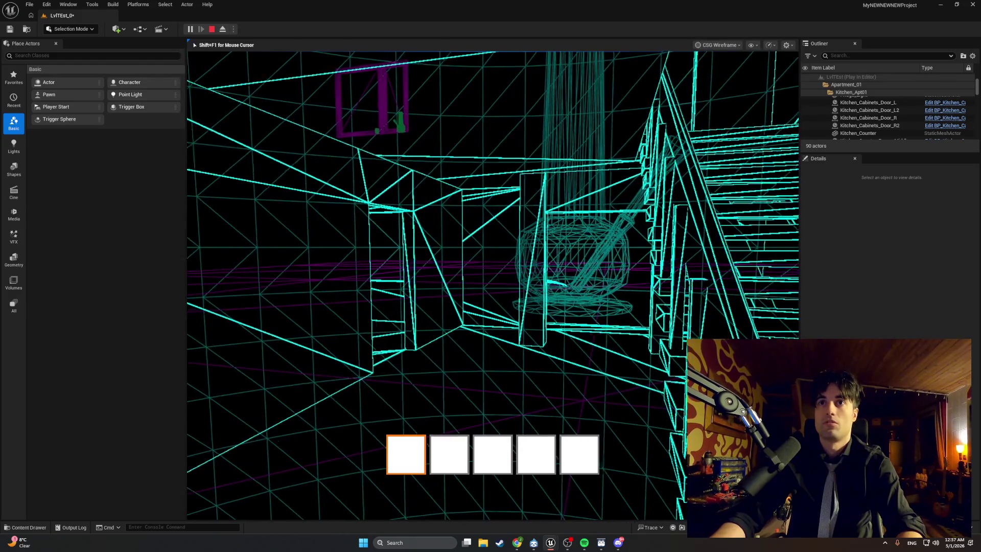
{"action": "key", "text": "F3"}
{"action": "key", "text": "w"}
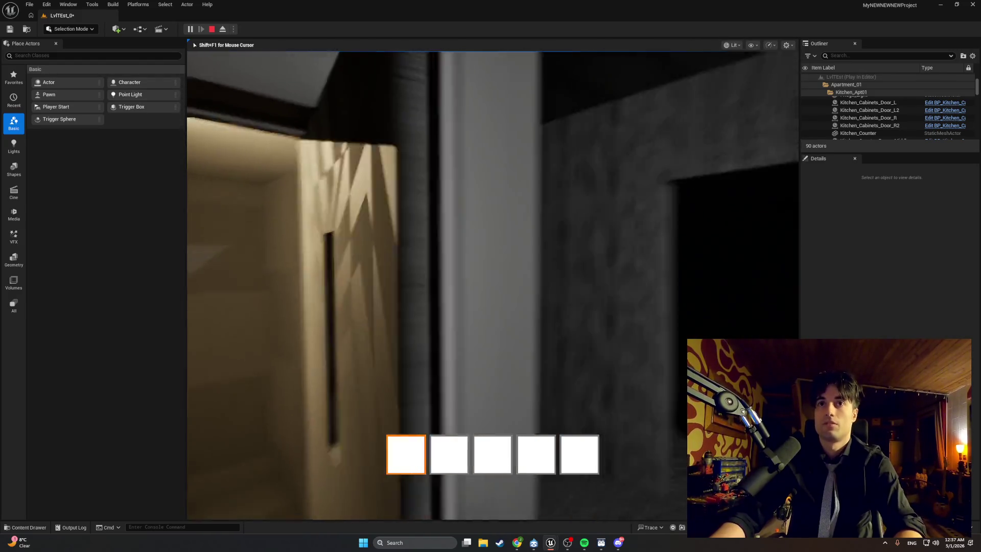
{"action": "key", "text": "w"}
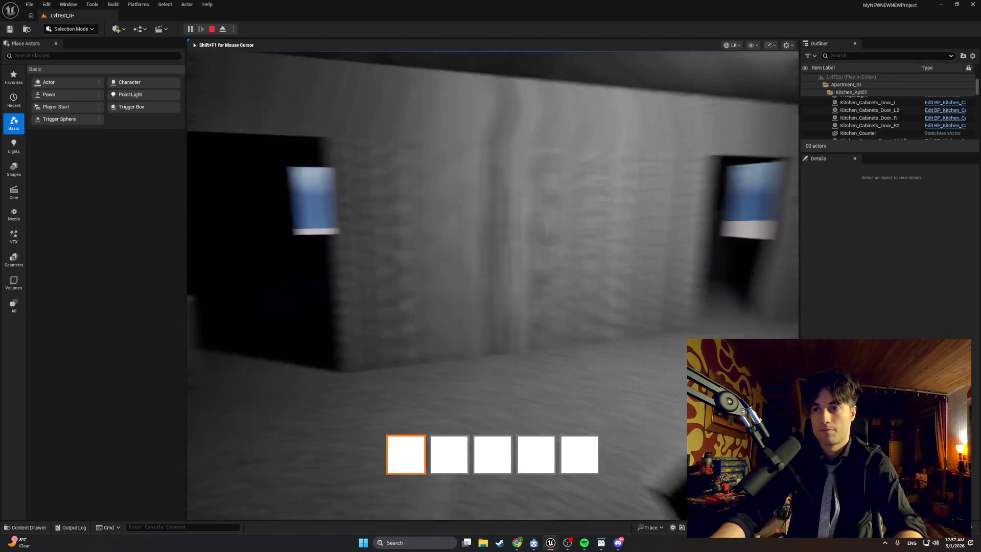
{"action": "key", "text": "Escape"}
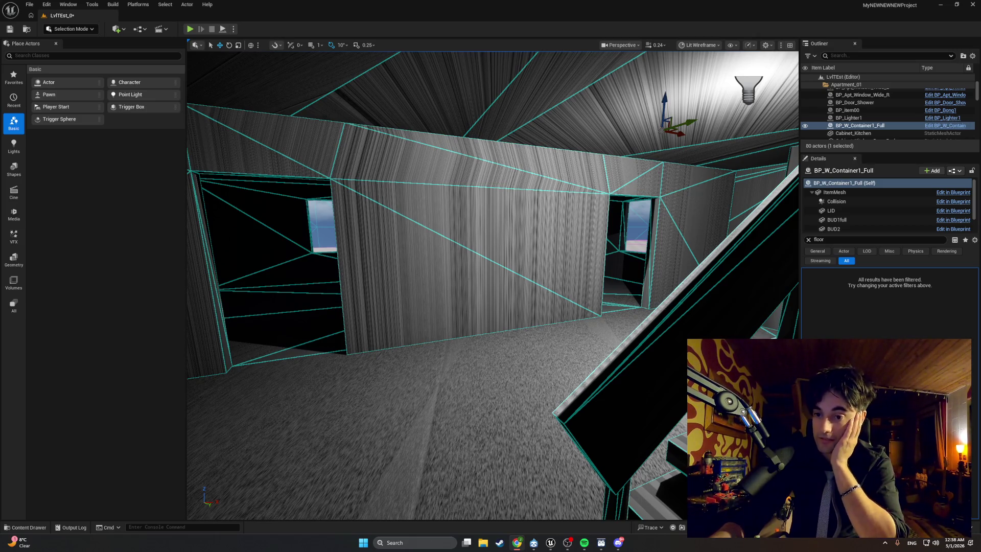
Bring the BP_Elevator Blueprint editor back to the front from the taskbar
{"action": "mouse_move", "coordinate": [550, 543]}
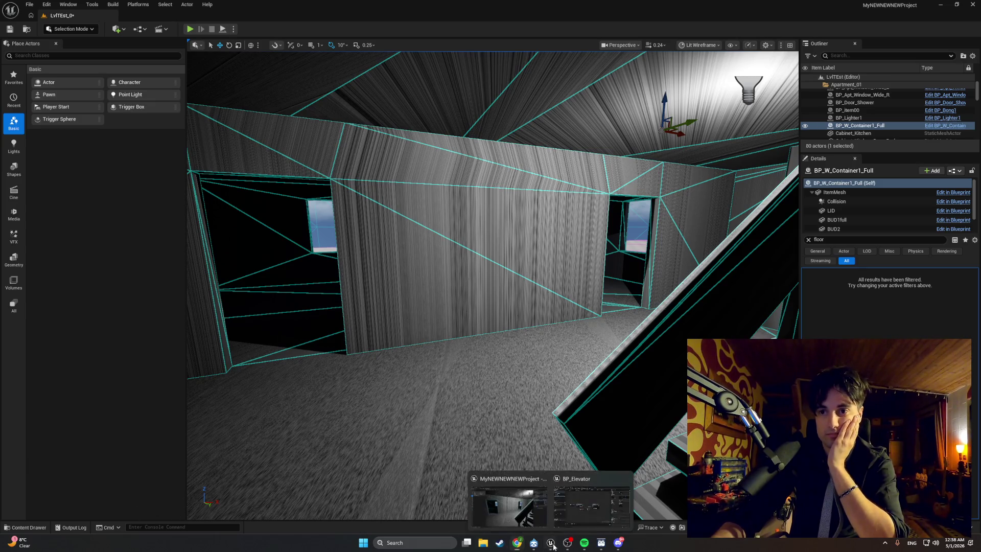
{"action": "left_click", "coordinate": [569, 523]}
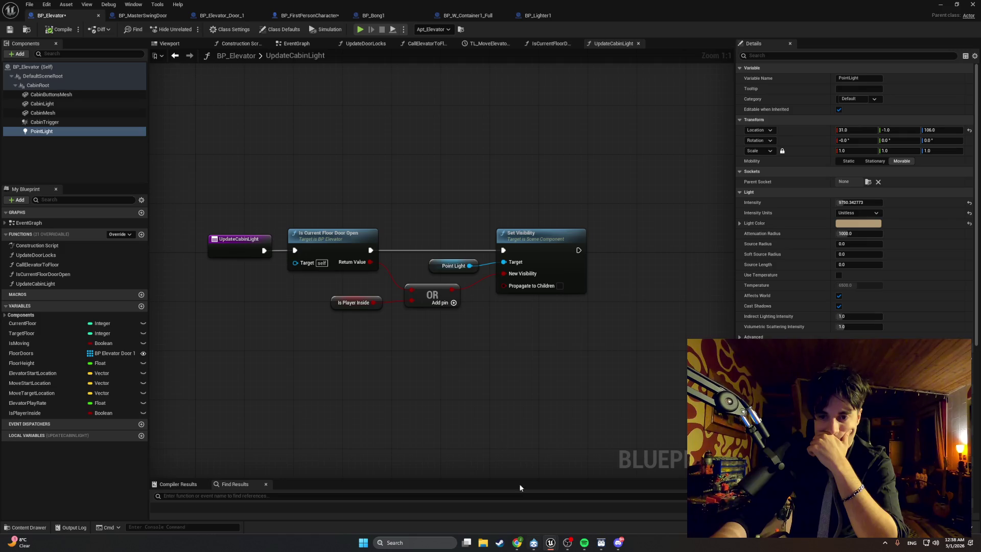
Go back from the function graph to BP_Elevator's EventGraph and select both cabin-trigger overlap chains calling Update Cabin Light
{"action": "mouse_move", "coordinate": [613, 354]}
{"action": "left_mouse_down"}
{"action": "mouse_move", "coordinate": [505, 281]}
{"action": "mouse_move", "coordinate": [222, 193]}
{"action": "mouse_move", "coordinate": [267, 339]}
{"action": "left_mouse_up"}
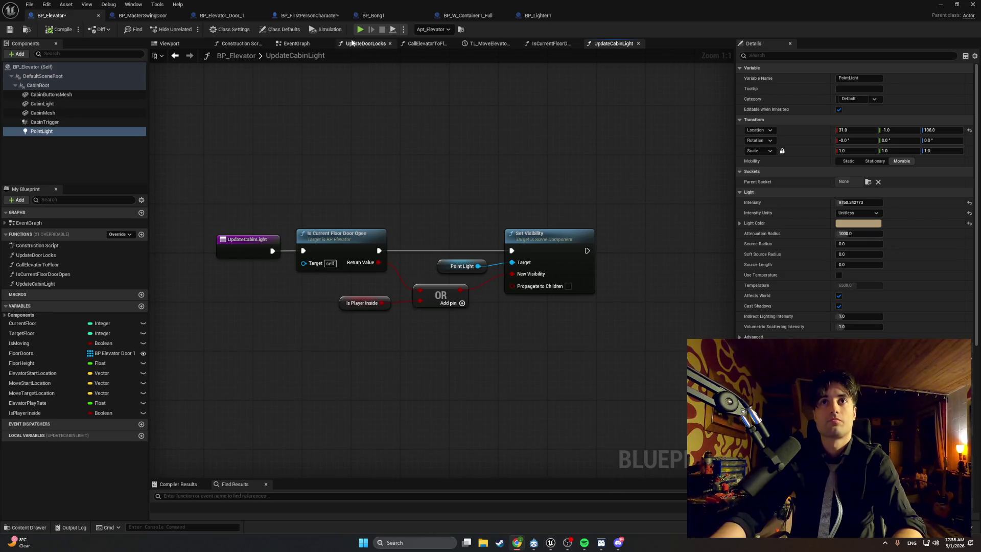
{"action": "key", "text": "alt+Left"}
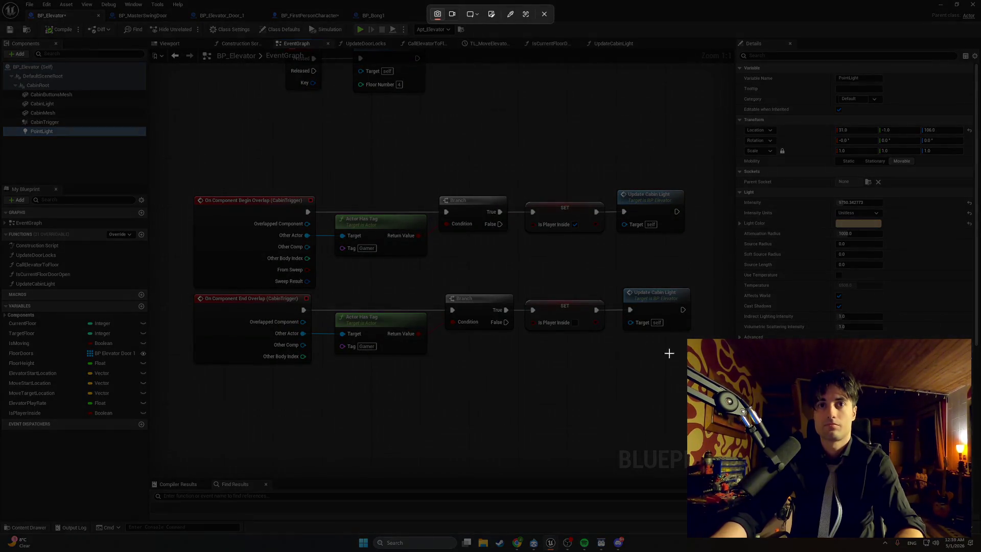
{"action": "left_click_drag", "start_coordinate": [709, 378], "coordinate": [164, 161]}
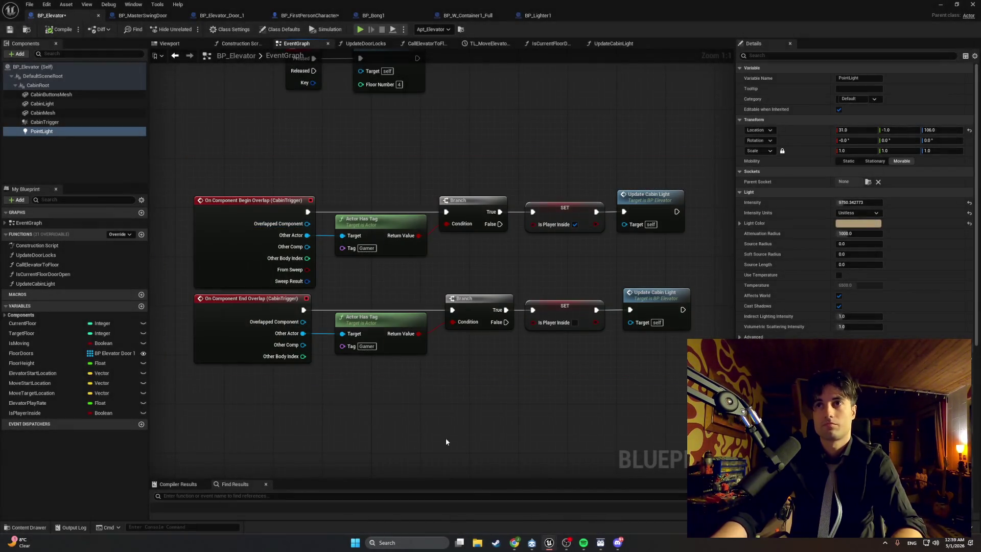
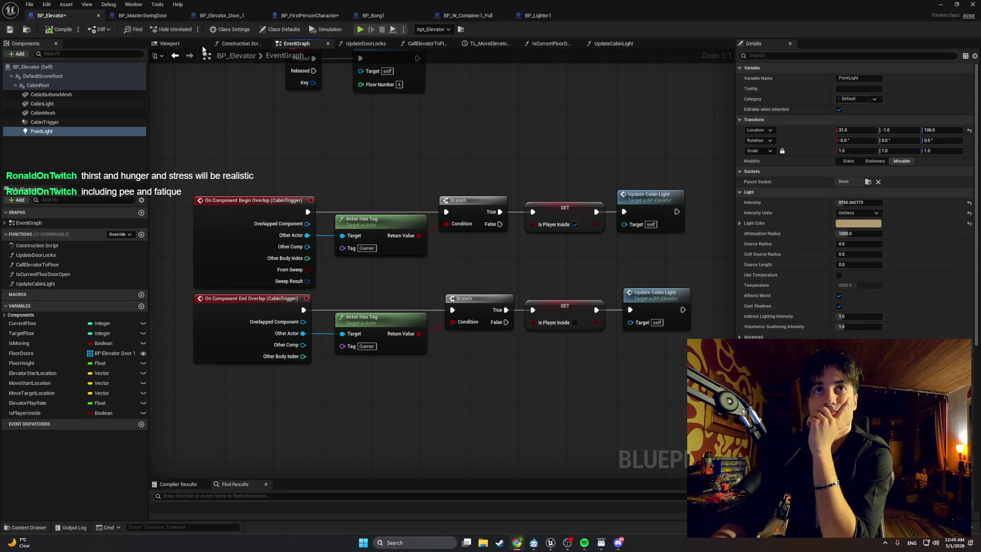
Add a Print String node reading 'Light Update' to the UpdateCabinLight function graph
{"action": "left_click", "coordinate": [364, 44]}
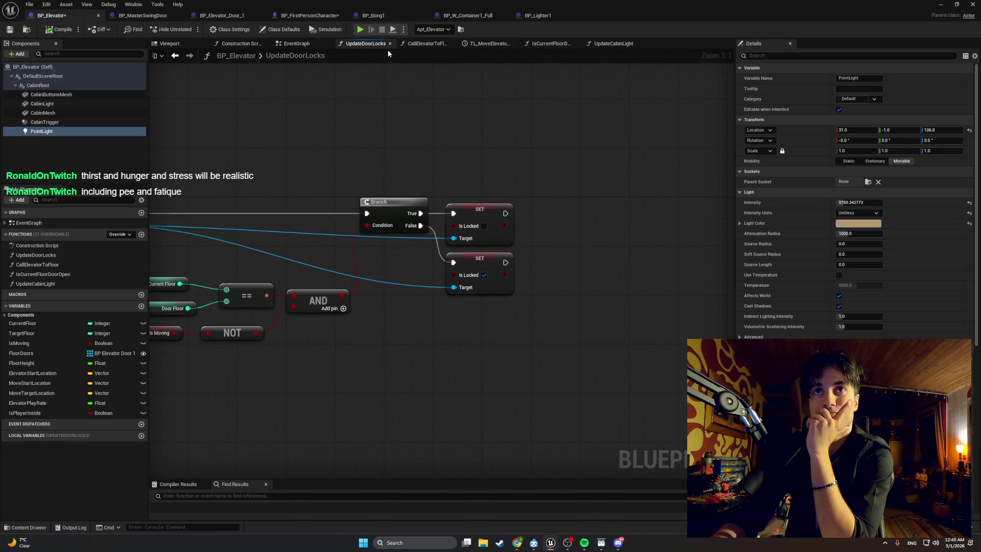
{"action": "left_click", "coordinate": [594, 45]}
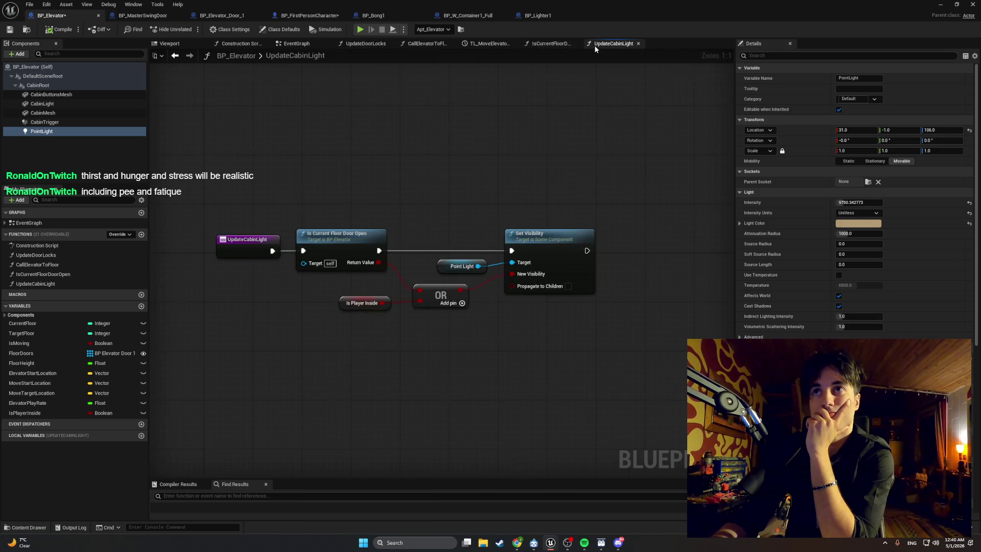
{"action": "right_click", "coordinate": [412, 195]}
{"action": "type", "text": "print"}
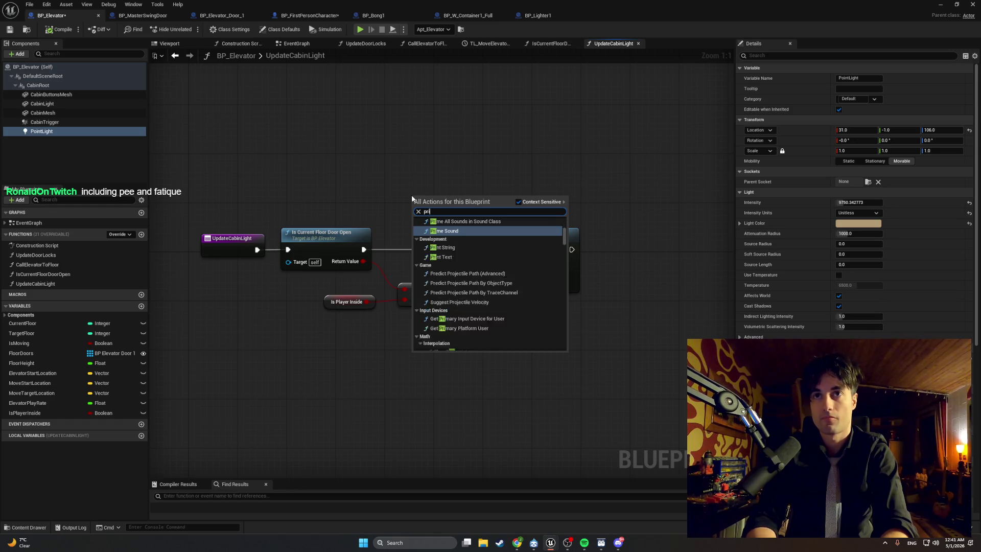
{"action": "key", "text": "Return"}
{"action": "left_click", "coordinate": [451, 220]}
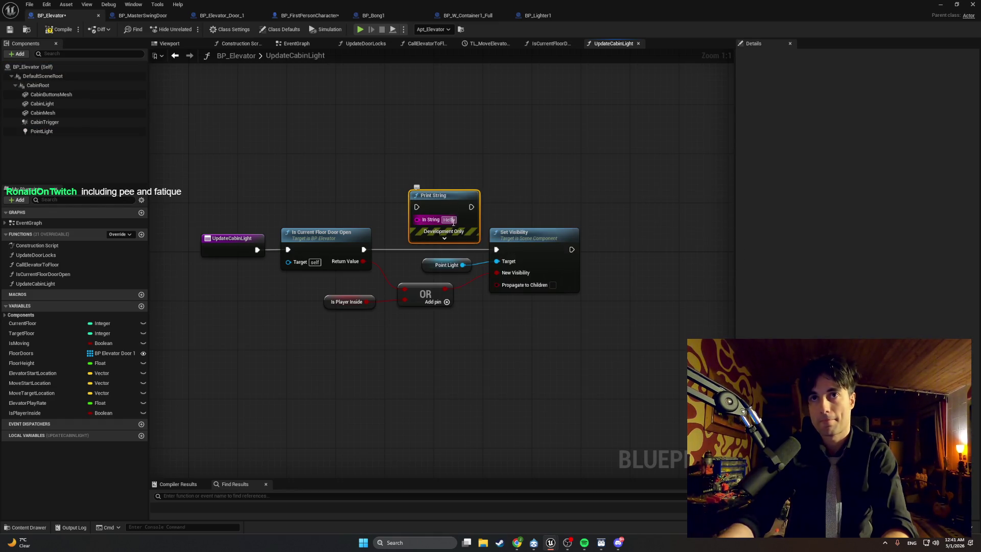
{"action": "type", "text": "Ligh"}
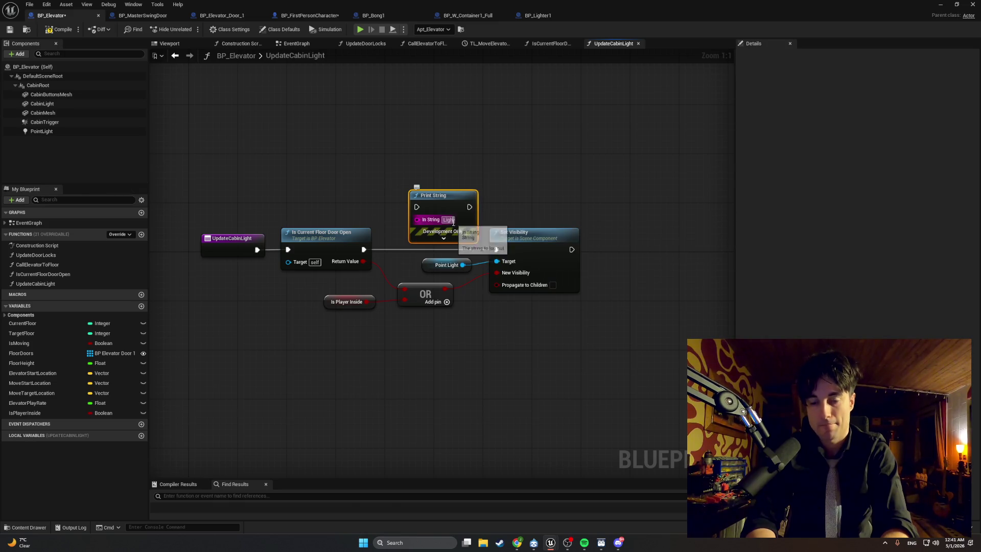
{"action": "type", "text": "t Update"}
{"action": "key", "text": "Return"}
Wire the Light Update print between the door-open check and Set Visibility, then compile
{"action": "mouse_move", "coordinate": [437, 196]}
{"action": "left_mouse_down"}
{"action": "mouse_move", "coordinate": [410, 196]}
{"action": "mouse_move", "coordinate": [418, 196]}
{"action": "left_mouse_up"}
{"action": "left_click_drag", "start_coordinate": [364, 249], "coordinate": [398, 207]}
{"action": "left_click_drag", "start_coordinate": [472, 206], "coordinate": [496, 249]}
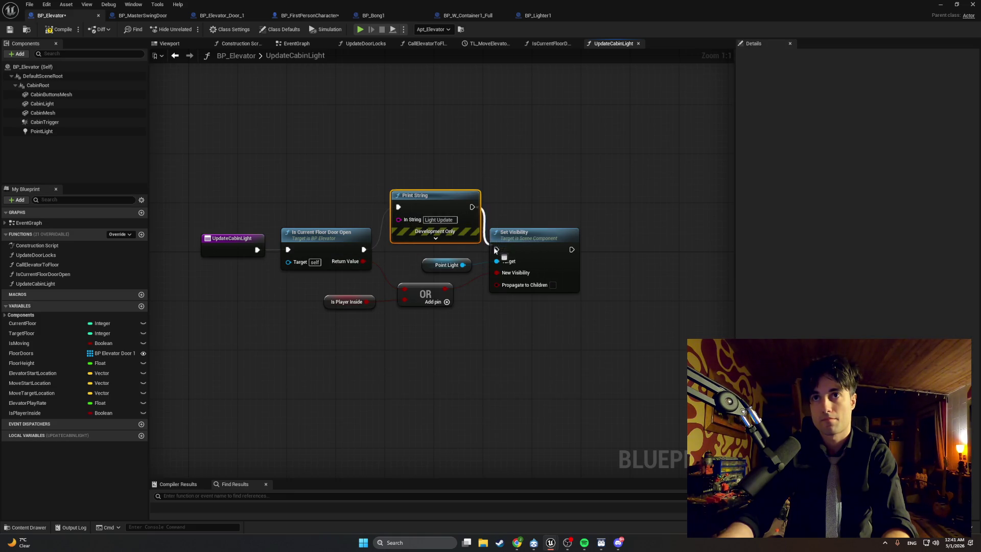
{"action": "left_click", "coordinate": [60, 33]}
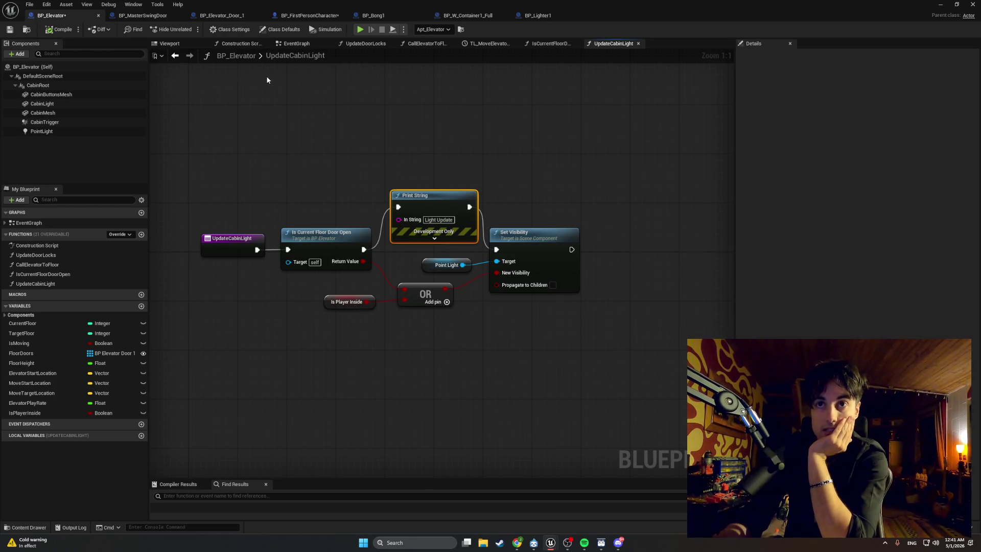
Move the OR and Is Player Inside nodes lower, beneath the Light Update print step
{"action": "mouse_move", "coordinate": [458, 331]}
{"action": "left_mouse_down"}
{"action": "mouse_move", "coordinate": [373, 263]}
{"action": "mouse_move", "coordinate": [379, 269]}
{"action": "left_mouse_up"}
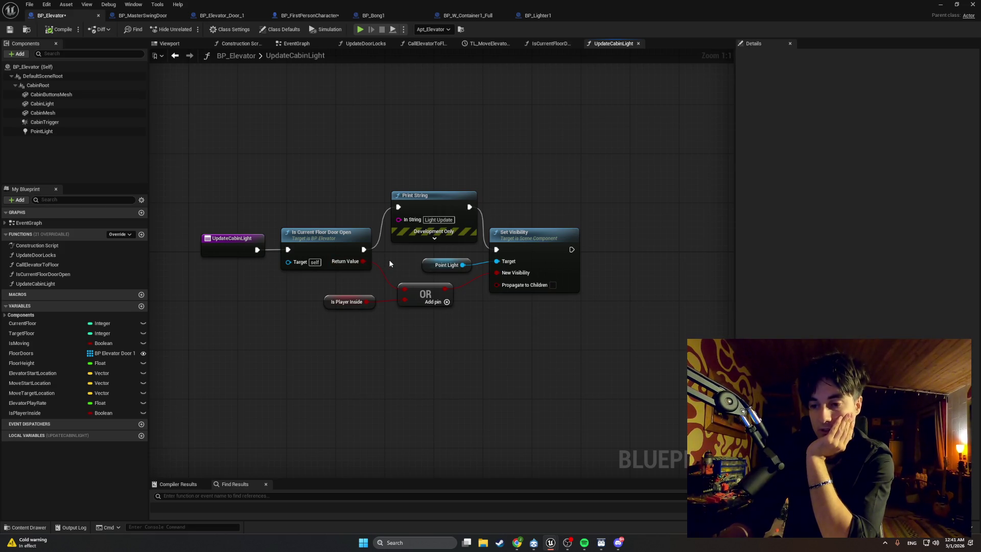
{"action": "mouse_move", "coordinate": [460, 325]}
{"action": "left_mouse_down"}
{"action": "mouse_move", "coordinate": [373, 313]}
{"action": "mouse_move", "coordinate": [327, 286]}
{"action": "left_mouse_up"}
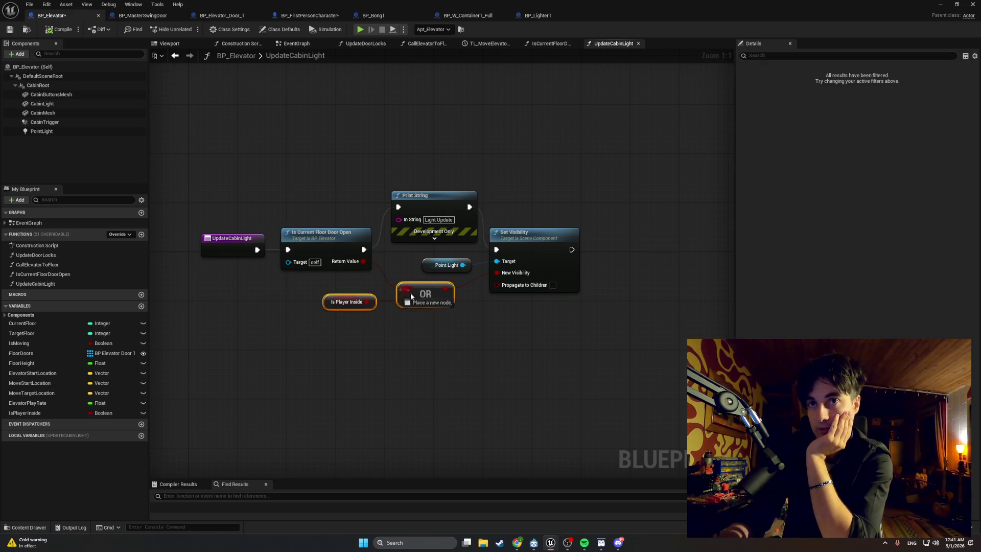
{"action": "left_click_drag", "start_coordinate": [412, 297], "coordinate": [394, 273]}
{"action": "left_click", "coordinate": [375, 280]}
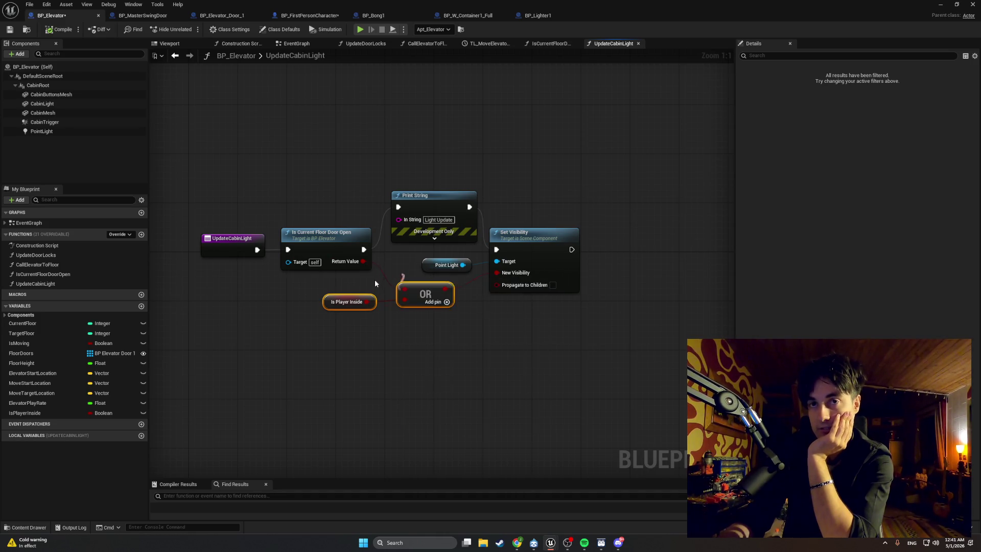
{"action": "left_click_drag", "start_coordinate": [452, 326], "coordinate": [359, 286]}
{"action": "mouse_move", "coordinate": [414, 289]}
{"action": "left_mouse_down"}
{"action": "mouse_move", "coordinate": [421, 302]}
{"action": "mouse_move", "coordinate": [422, 281]}
{"action": "left_mouse_up"}
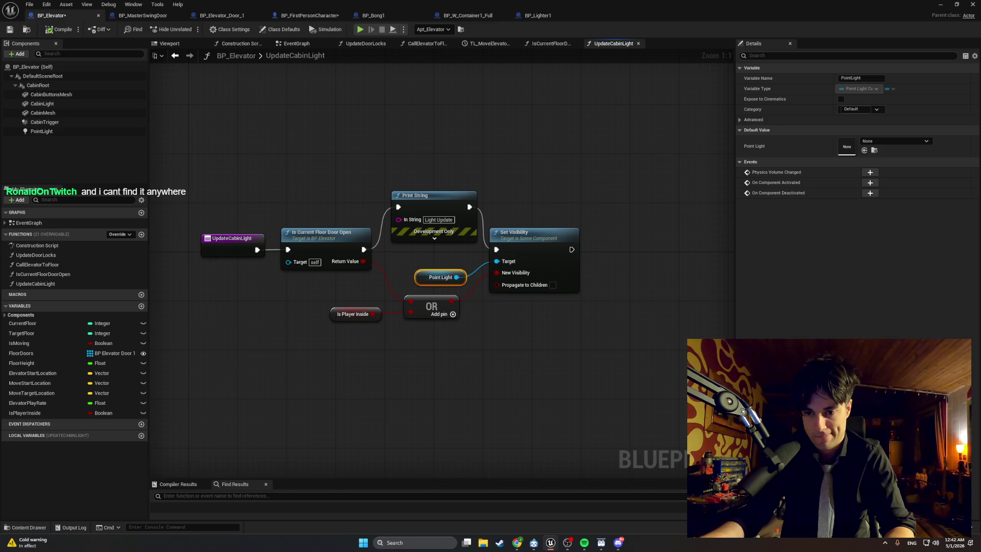
{"action": "left_click", "coordinate": [946, 6]}
Play the level, walk into and out of the elevator cabin, then stop
{"action": "left_click", "coordinate": [186, 32]}
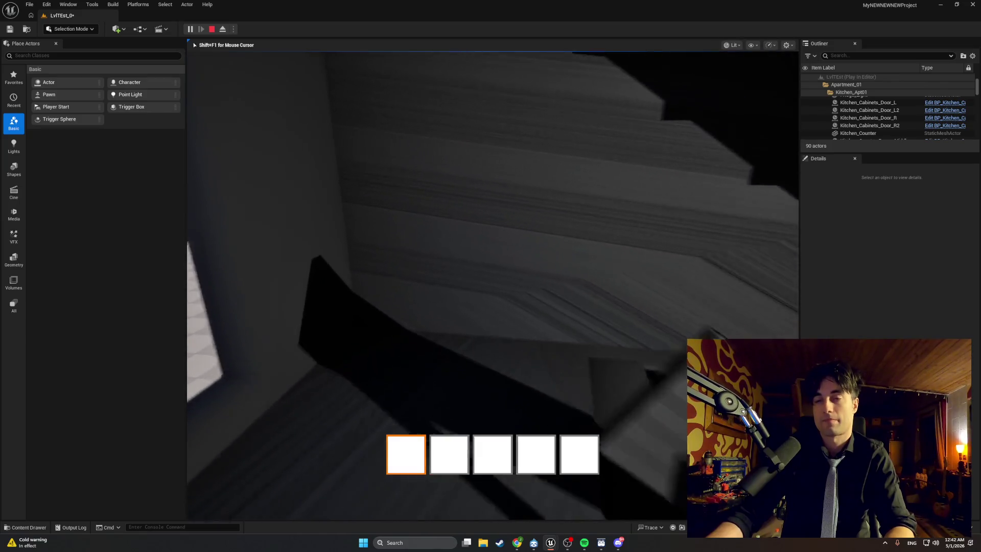
{"action": "key", "text": "w"}
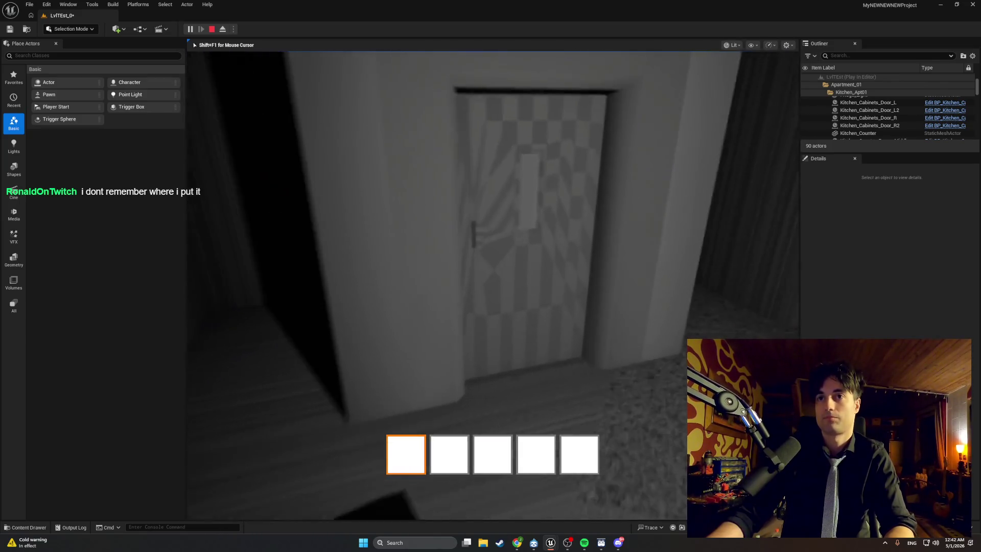
{"action": "key", "text": "w"}
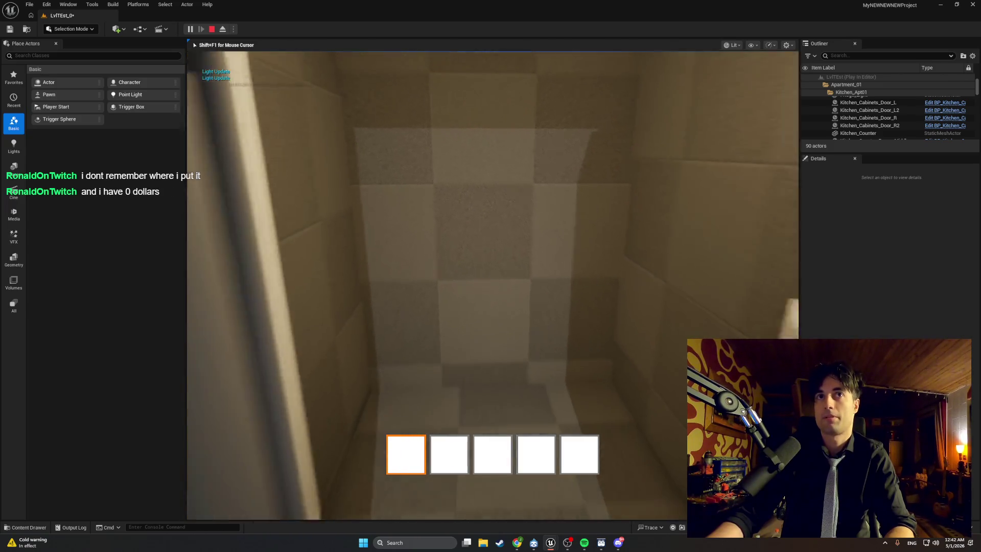
{"action": "key", "text": "s"}
{"action": "key", "text": "w"}
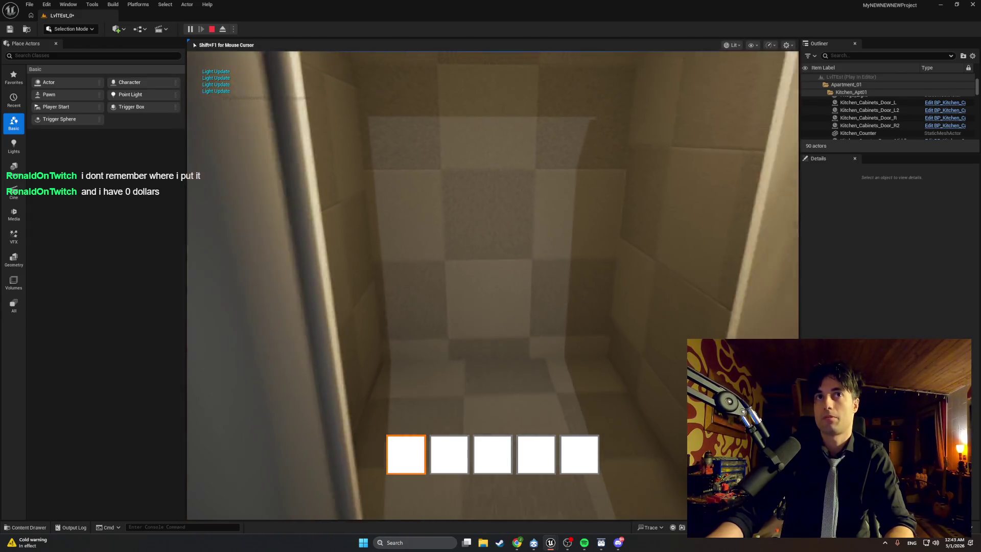
{"action": "key", "text": "s"}
{"action": "key", "text": "Escape"}
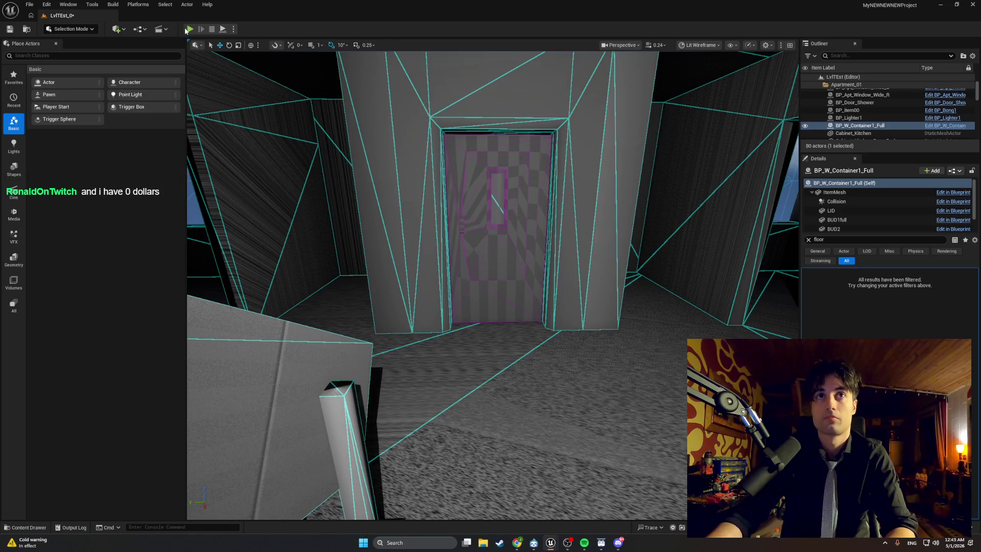
Play again, switch the view to unlit (F2) and back to lit (F3), then stop
{"action": "left_click", "coordinate": [187, 30]}
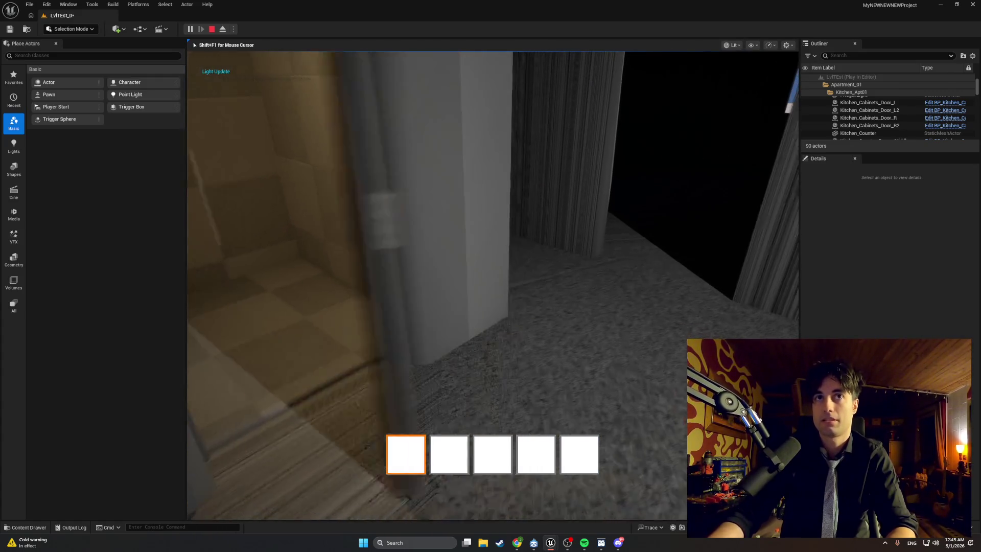
{"action": "key", "text": "F2"}
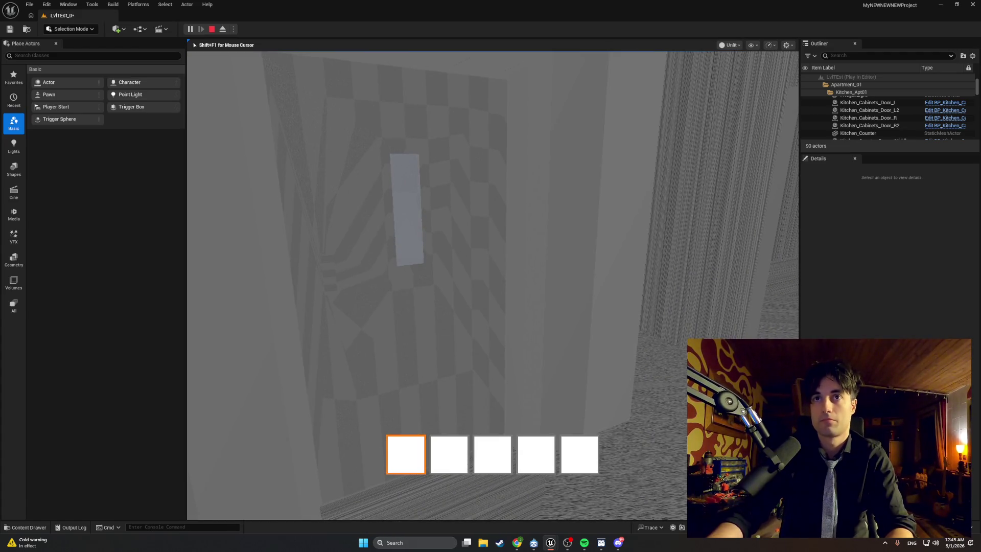
{"action": "key", "text": "F3"}
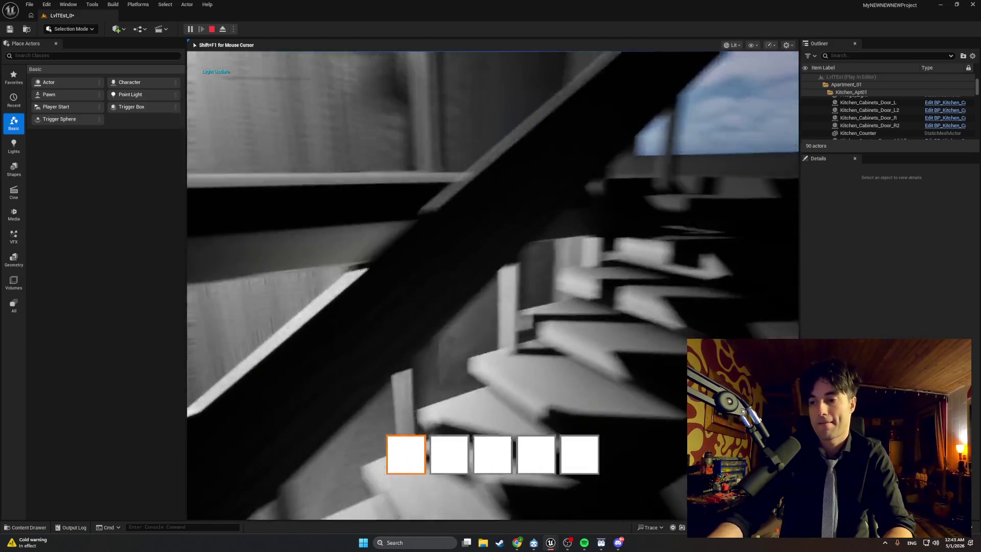
{"action": "key", "text": "Escape"}
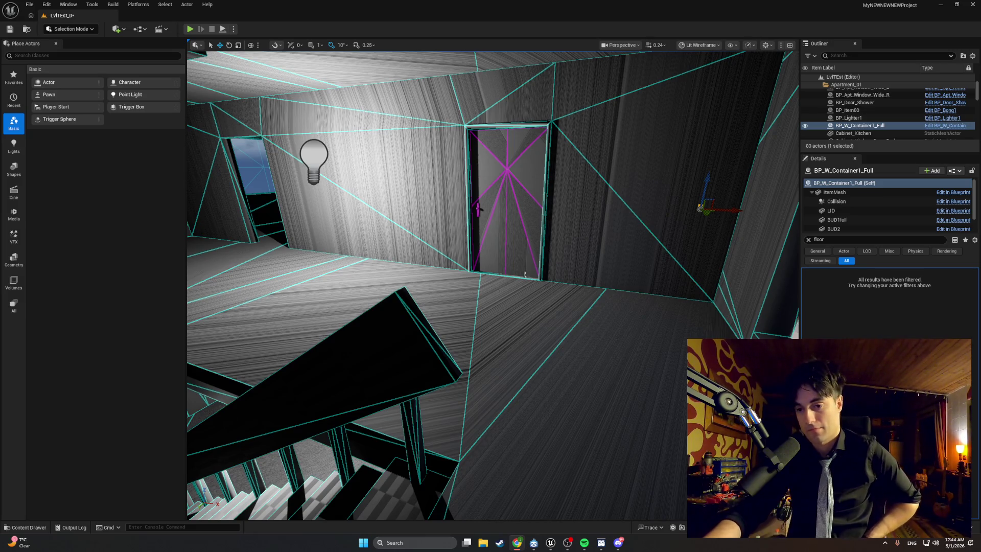
Restore the minimized BP_Elevator editor from the taskbar, showing the UpdateCabinLight graph
{"action": "left_click", "coordinate": [584, 510]}
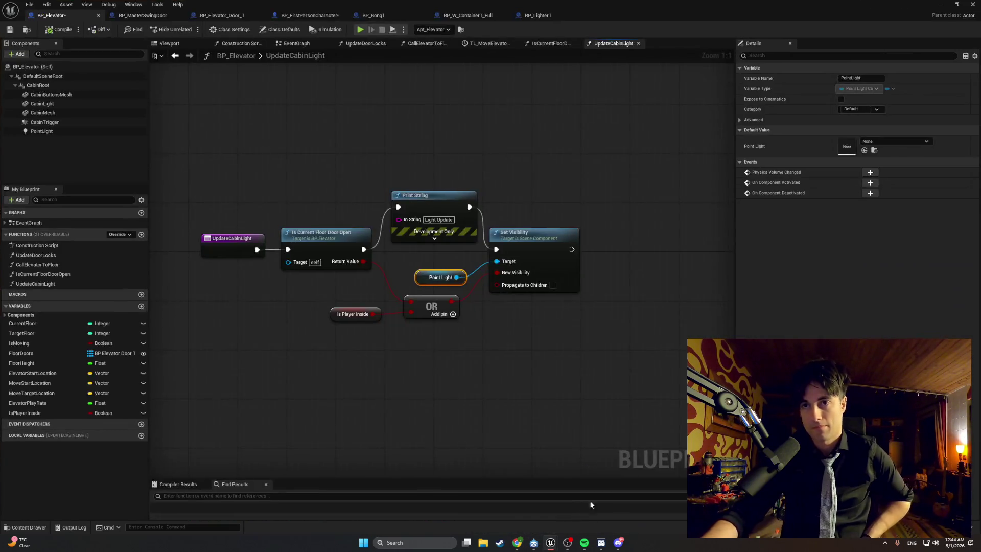
Show the EventGraph's TL_MoveElevator Finished chain, where Update Cabin Light follows Update Door Locks
{"action": "left_click", "coordinate": [298, 46]}
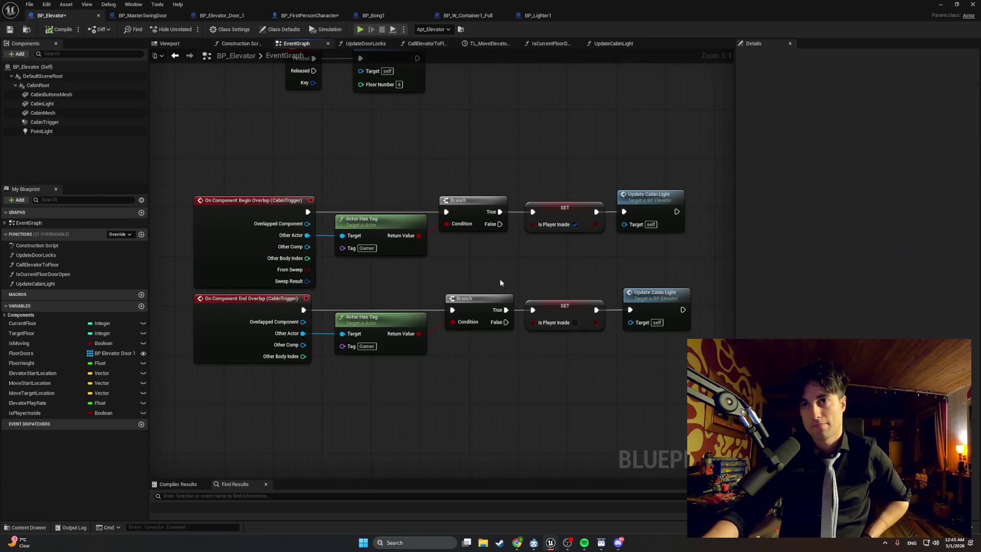
{"action": "left_click_drag", "start_coordinate": [510, 279], "coordinate": [439, 277]}
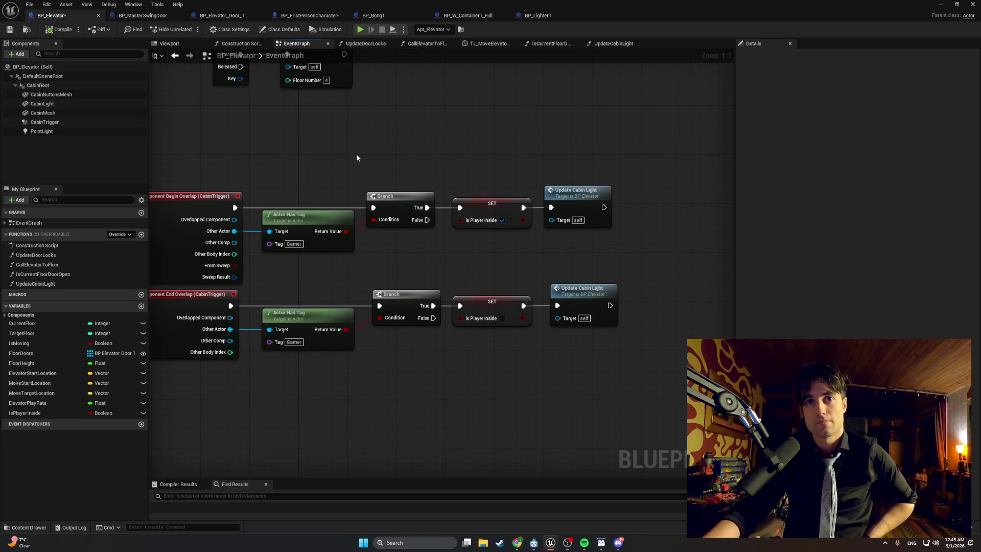
{"action": "scroll", "coordinate": [356, 158], "scroll_direction": "down", "scroll_amount": 7}
{"action": "scroll", "coordinate": [430, 235], "scroll_direction": "up", "scroll_amount": 7}
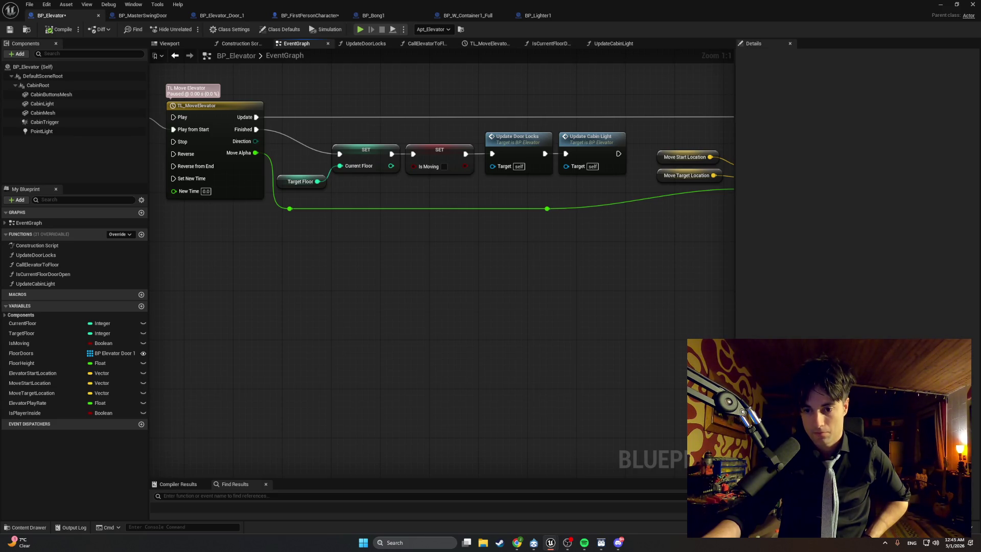
{"action": "left_click", "coordinate": [29, 528]}
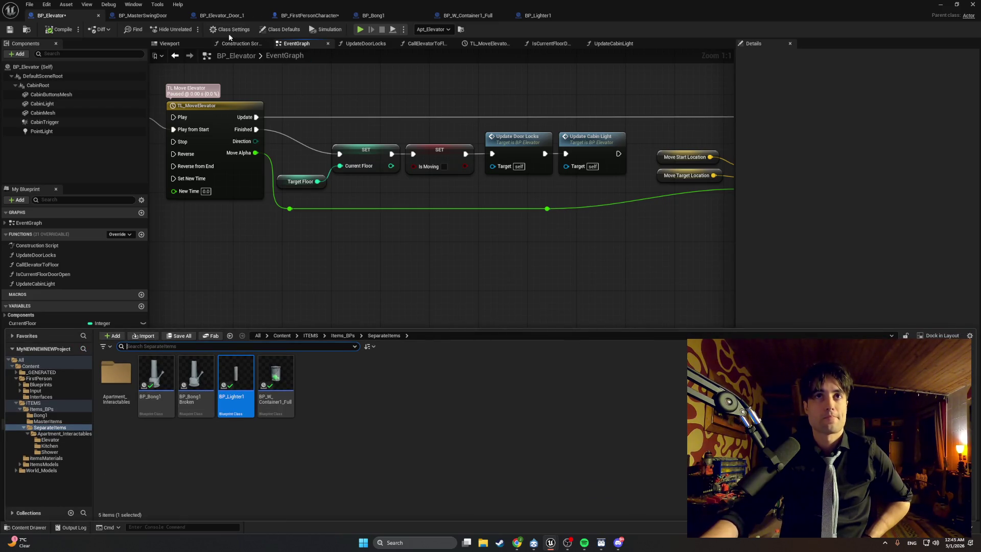
Find the elevator door in the level with Browse to Asset and open BP_Elevator_Door_1
{"action": "left_click", "coordinate": [221, 17]}
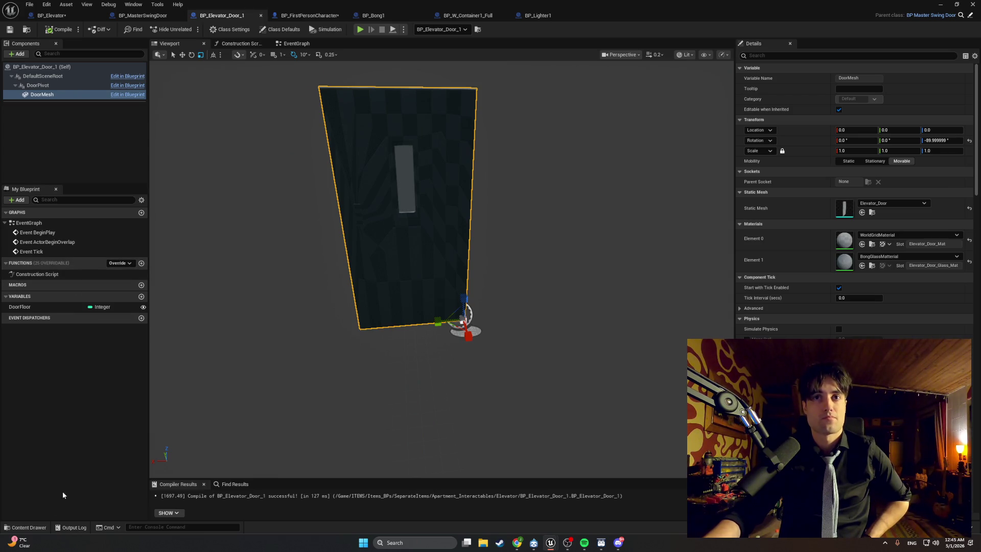
{"action": "left_click", "coordinate": [27, 527]}
{"action": "left_click", "coordinate": [355, 212]}
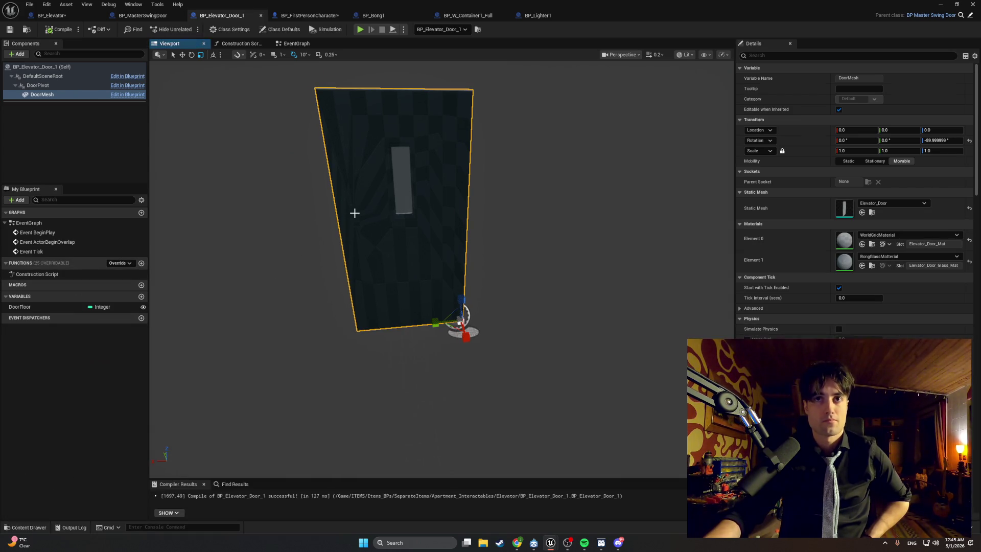
{"action": "left_click", "coordinate": [940, 5]}
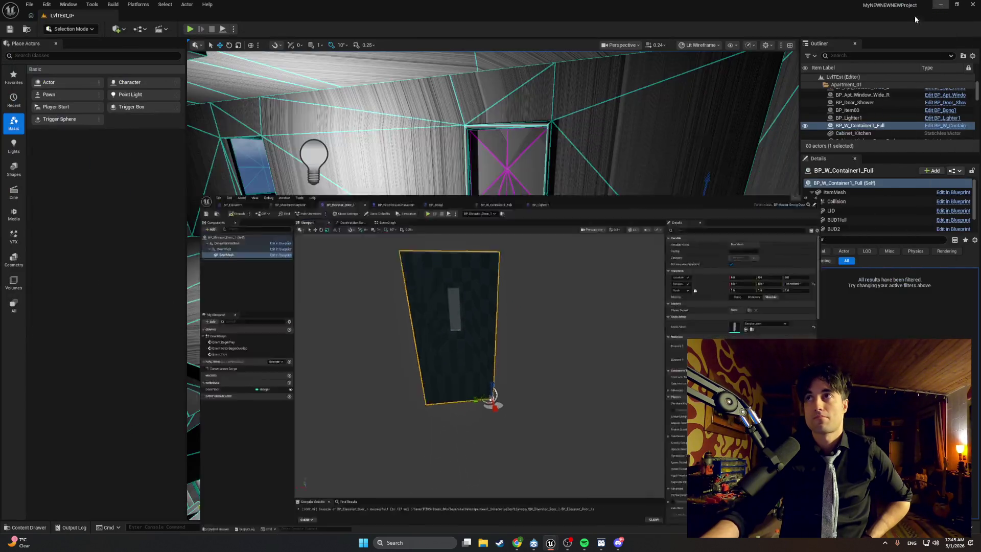
{"action": "mouse_move", "coordinate": [468, 205]}
{"action": "left_mouse_down"}
{"action": "mouse_move", "coordinate": [429, 220]}
{"action": "mouse_move", "coordinate": [475, 229]}
{"action": "mouse_move", "coordinate": [459, 217]}
{"action": "left_mouse_up"}
{"action": "right_click", "coordinate": [450, 227]}
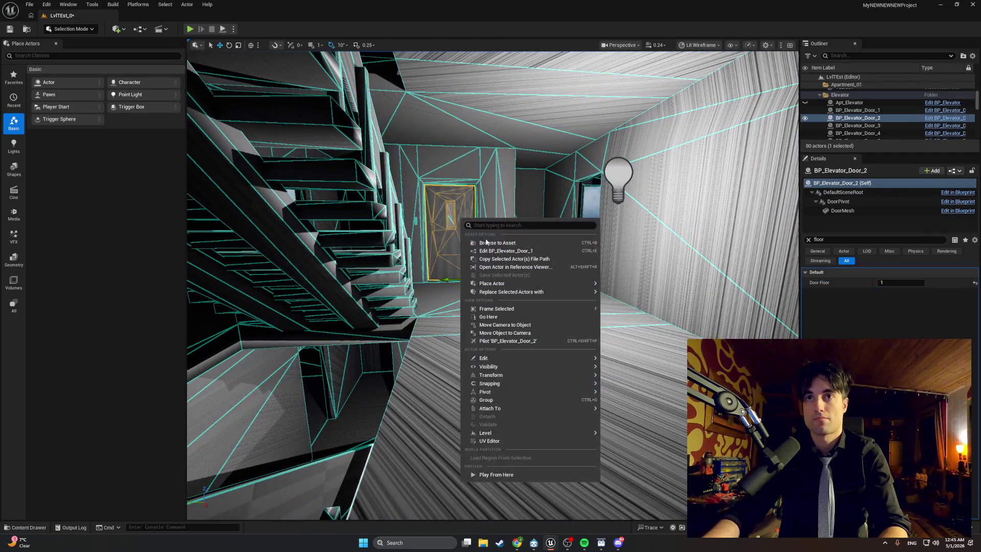
{"action": "left_click", "coordinate": [485, 244]}
{"action": "double_click", "coordinate": [165, 388]}
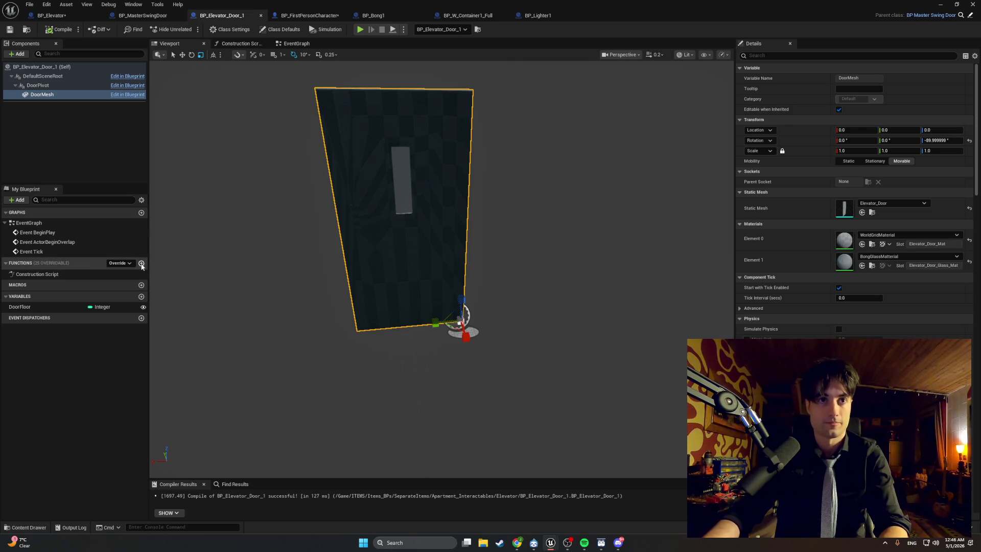
Add an Instance Editable ElevatorRef variable of type BP Elevator reference and compile
{"action": "left_click", "coordinate": [141, 296]}
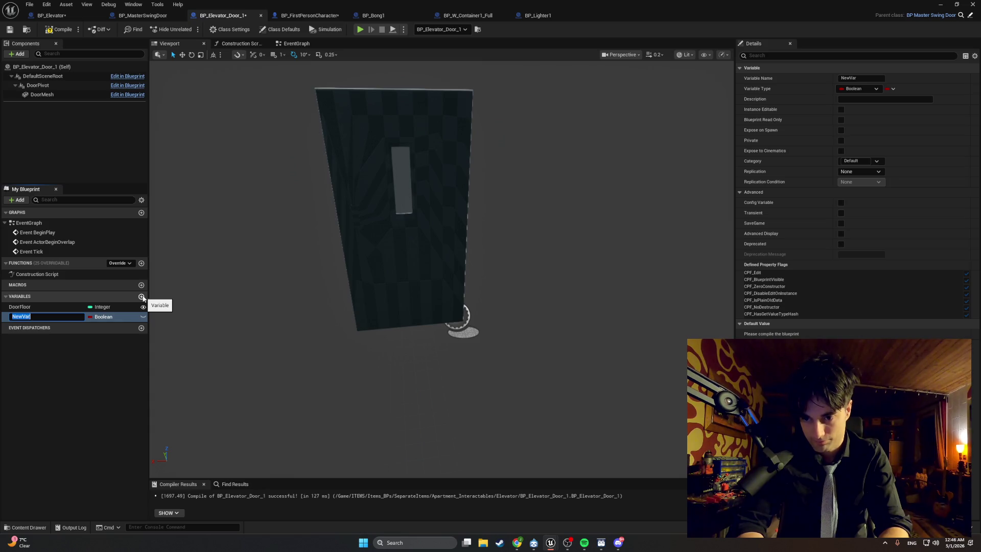
{"action": "type", "text": "Elevato"}
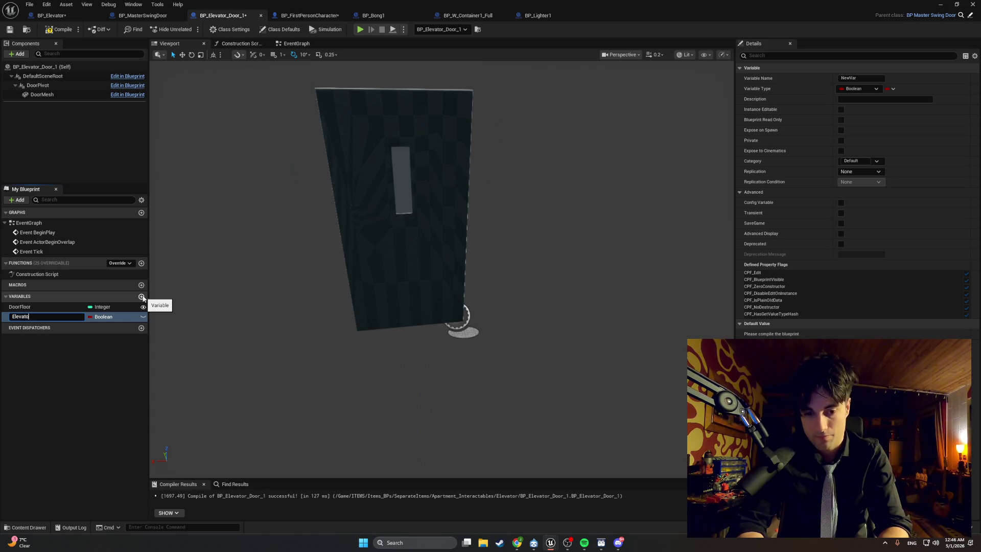
{"action": "type", "text": "rRe"}
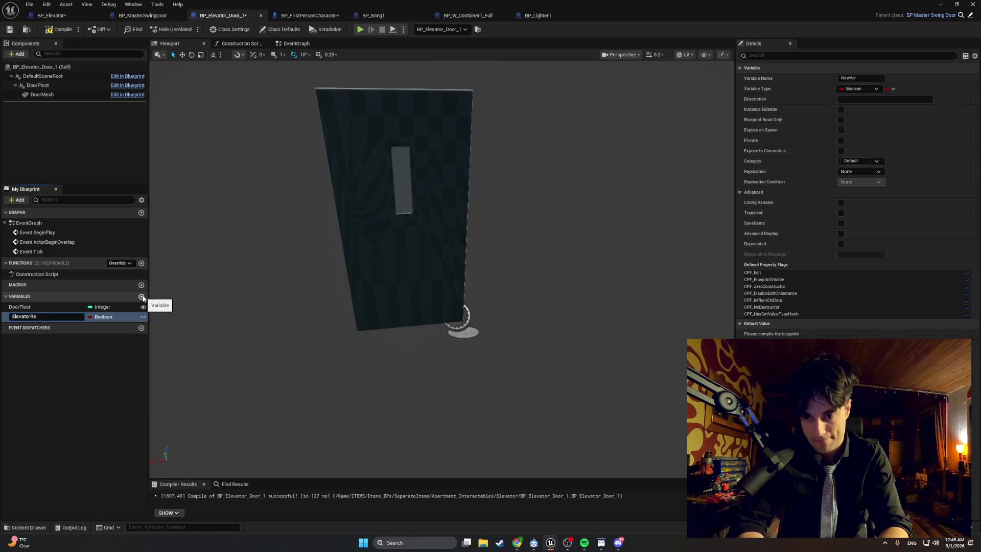
{"action": "type", "text": "f"}
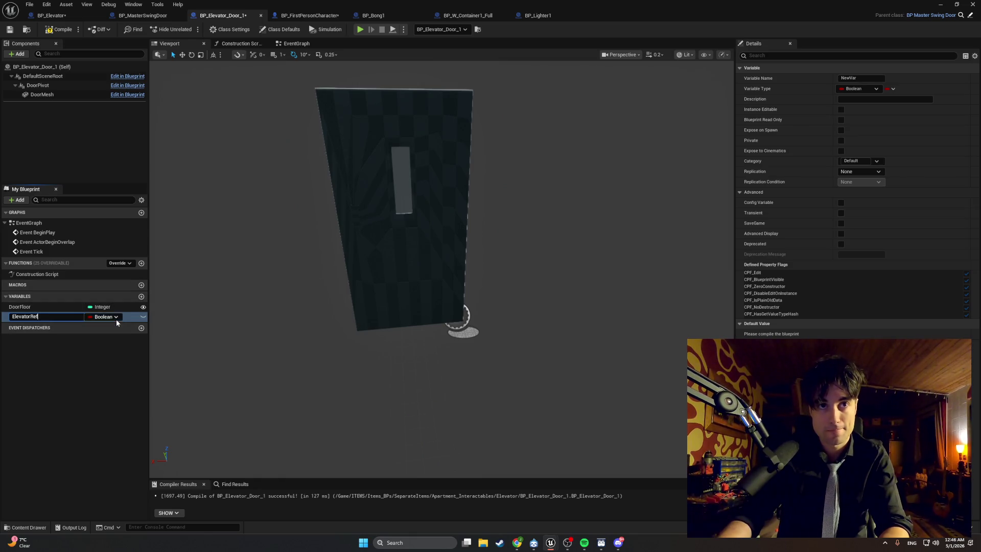
{"action": "key", "text": "Return"}
{"action": "left_click", "coordinate": [116, 319]}
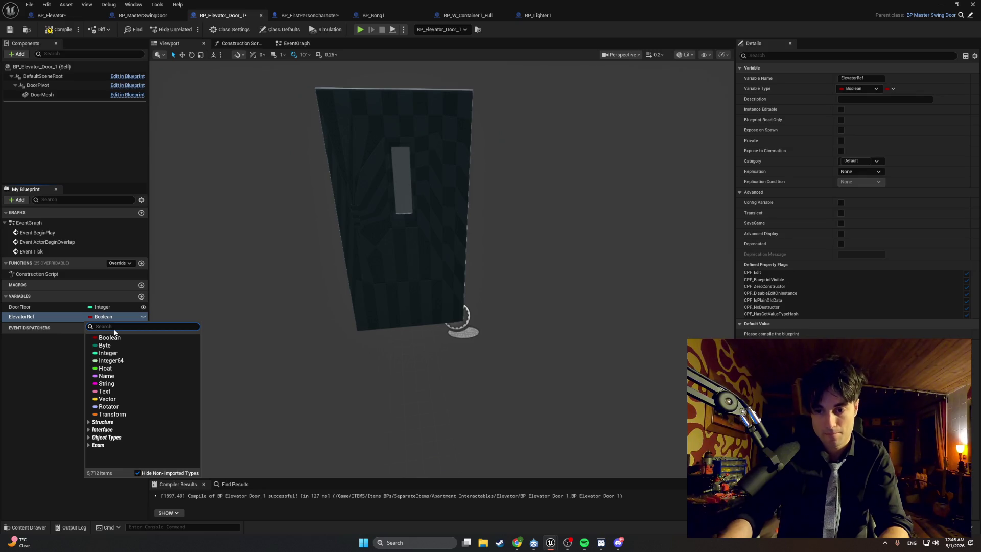
{"action": "type", "text": "BP_ele"}
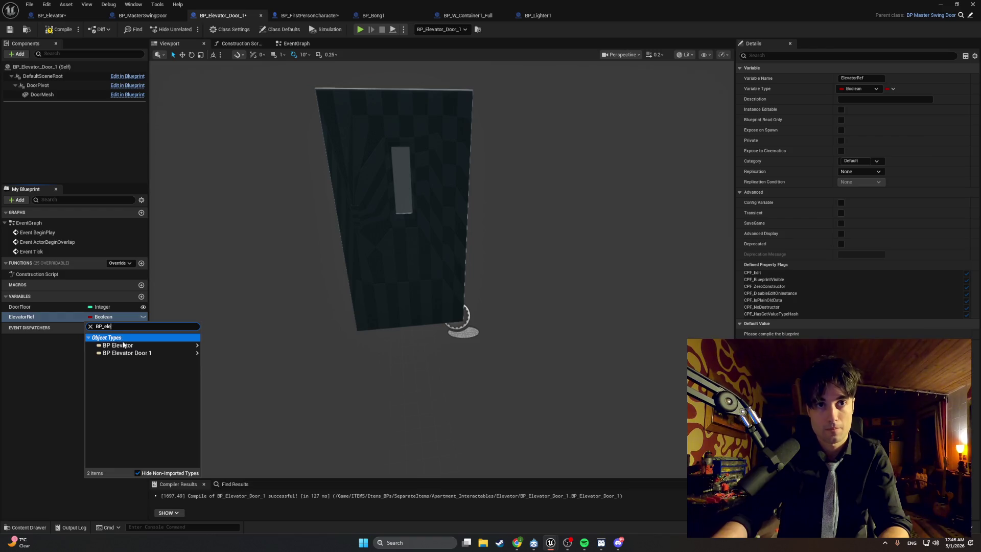
{"action": "left_click", "coordinate": [125, 346]}
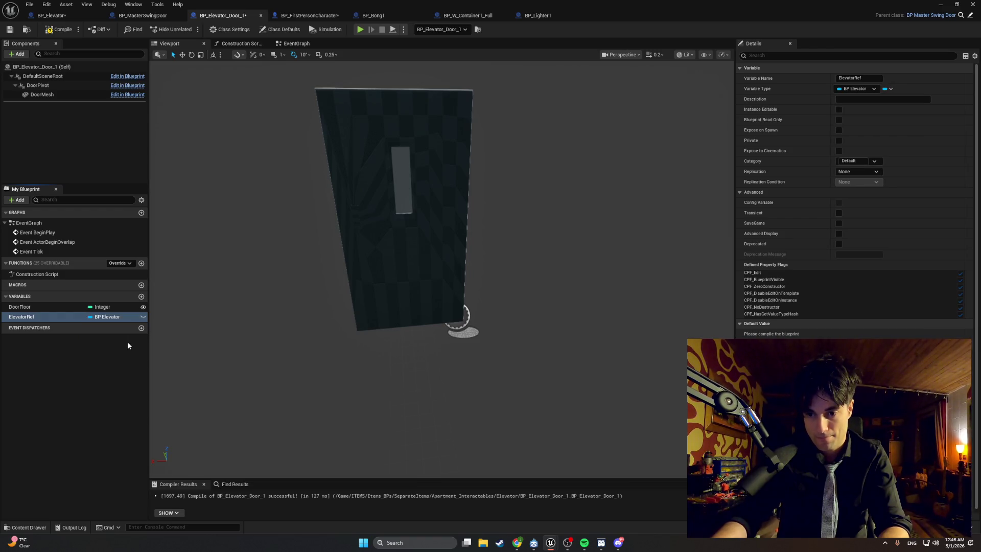
{"action": "left_click", "coordinate": [837, 110]}
{"action": "left_click", "coordinate": [60, 29]}
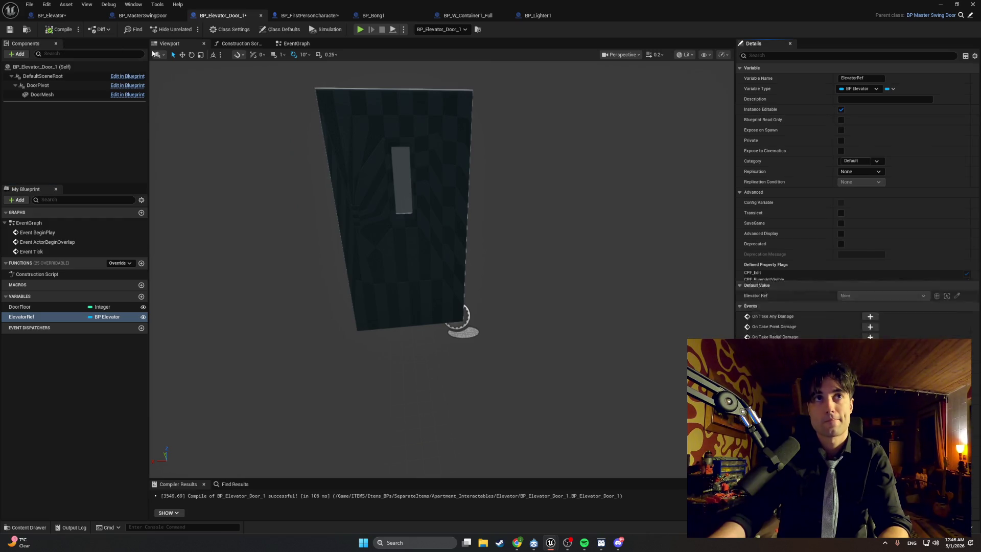
{"action": "left_click", "coordinate": [277, 45]}
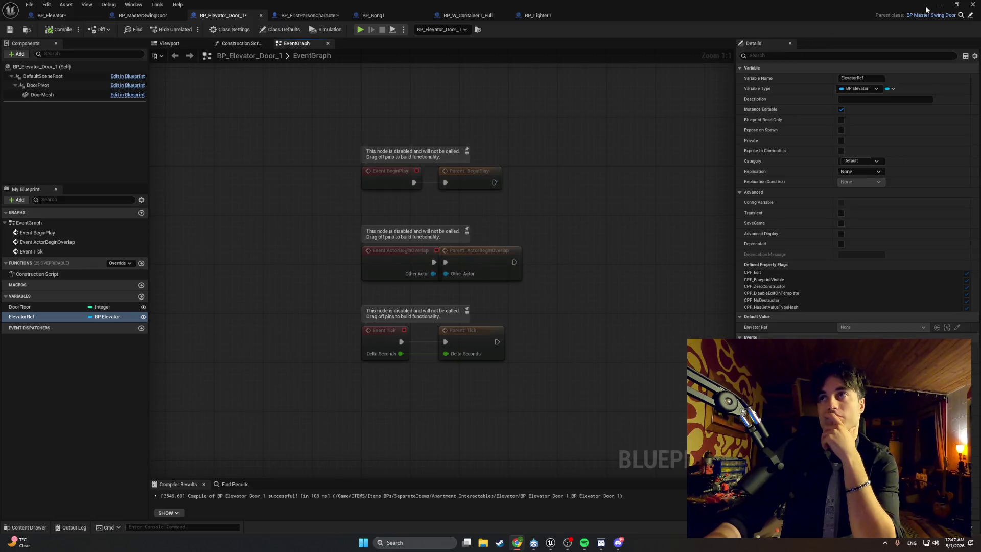
{"action": "left_click", "coordinate": [940, 5]}
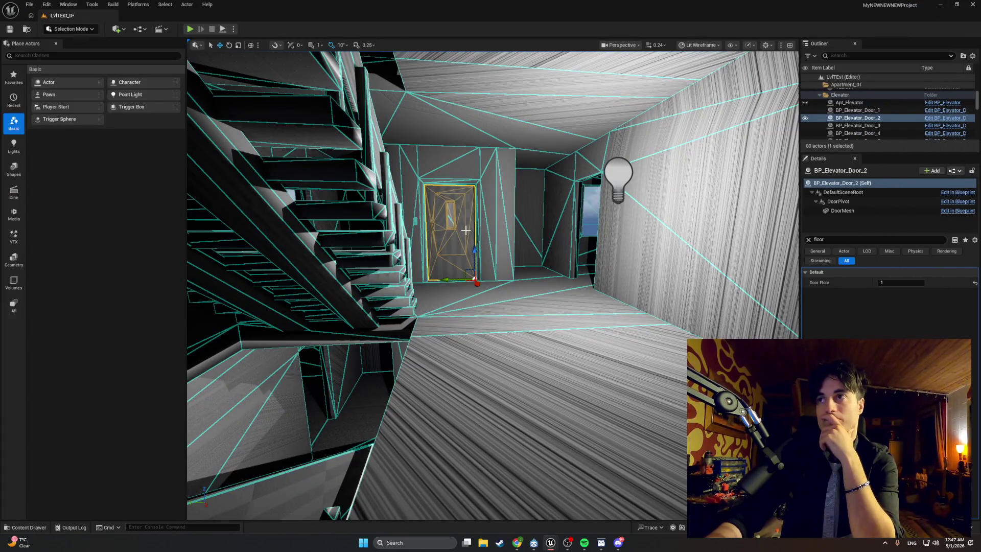
Filter Details by 'elevator' and set door 2's Elevator Ref to Apt_Elevator
{"action": "left_click", "coordinate": [808, 239]}
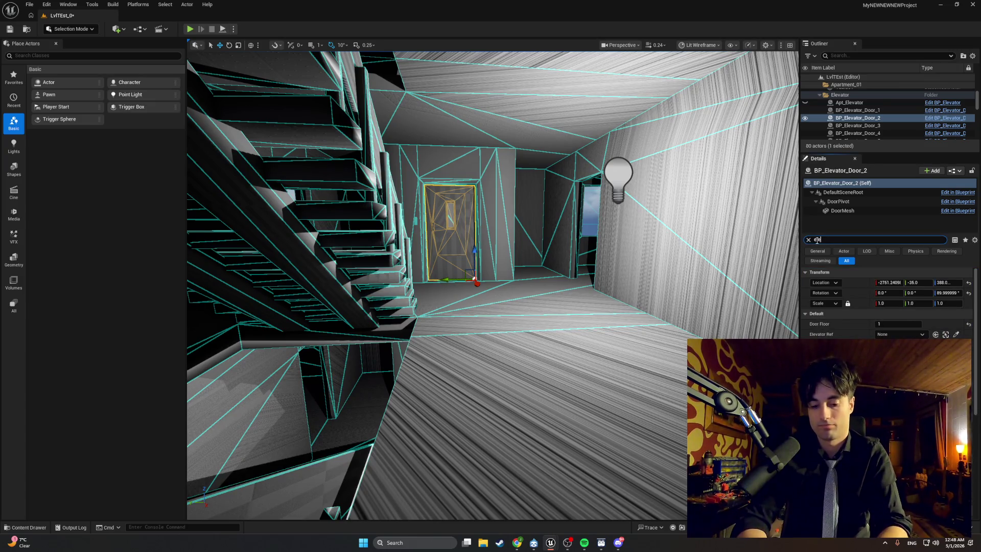
{"action": "type", "text": "elevator"}
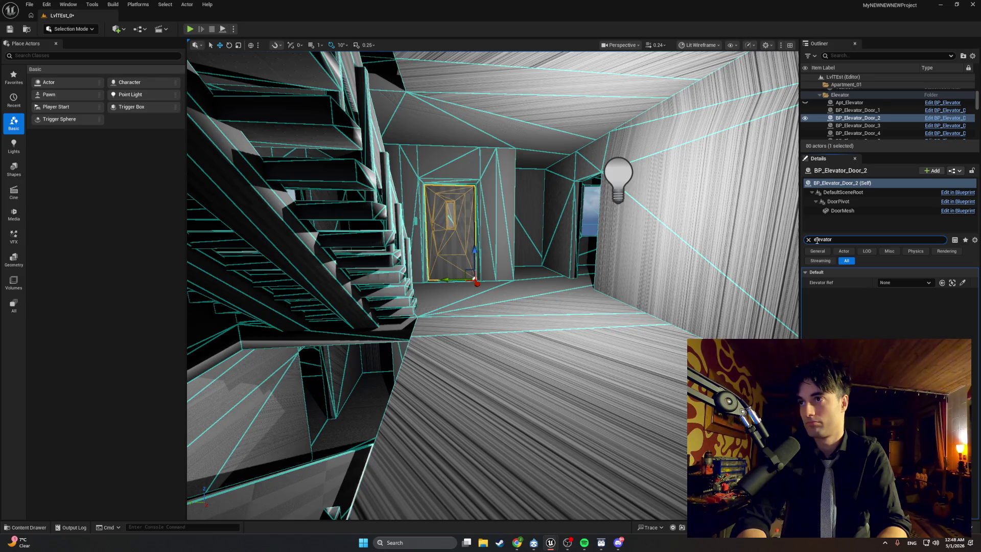
{"action": "left_click", "coordinate": [898, 282]}
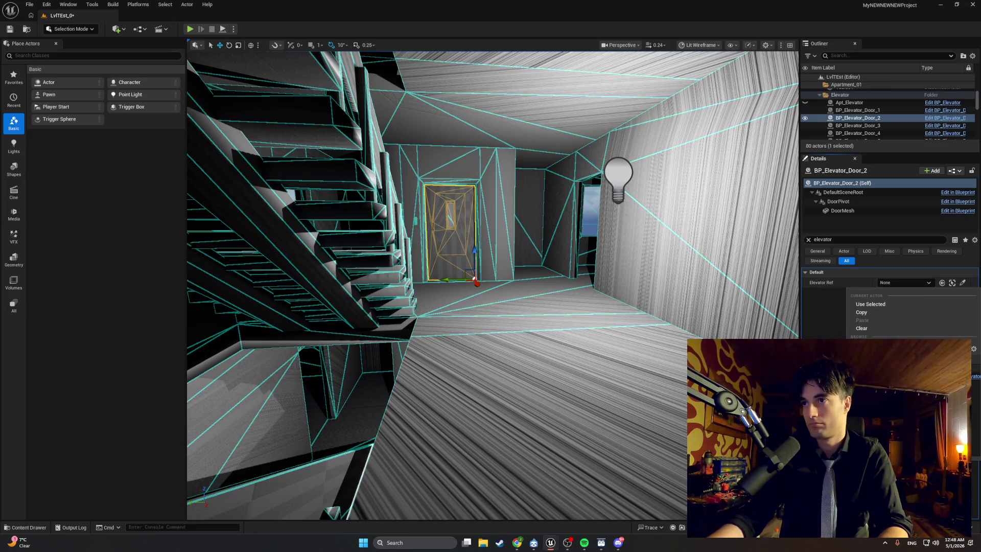
{"action": "left_click", "coordinate": [879, 357]}
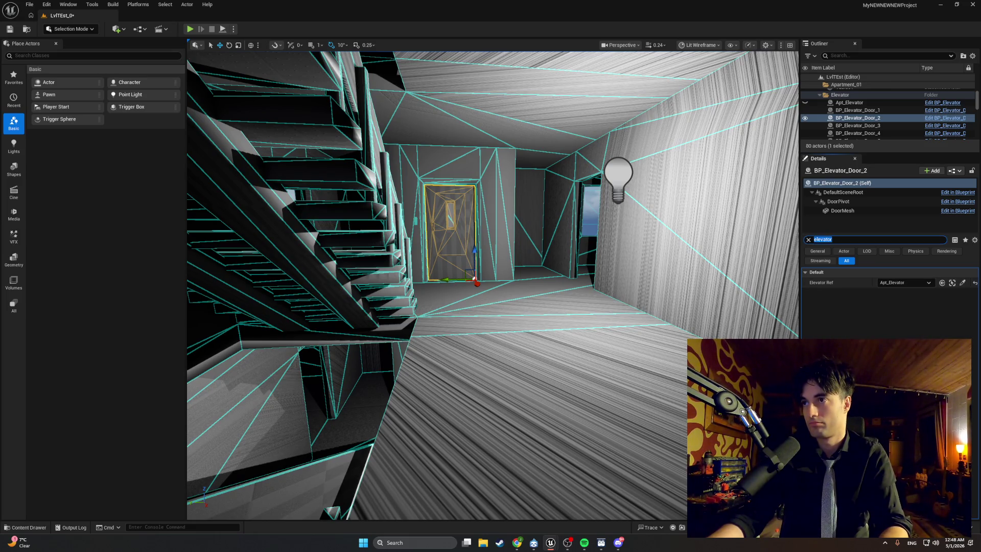
{"action": "key", "text": "super+shift+s"}
{"action": "mouse_move", "coordinate": [938, 291]}
{"action": "left_mouse_down"}
{"action": "mouse_move", "coordinate": [809, 277]}
{"action": "mouse_move", "coordinate": [802, 240]}
{"action": "left_mouse_up"}
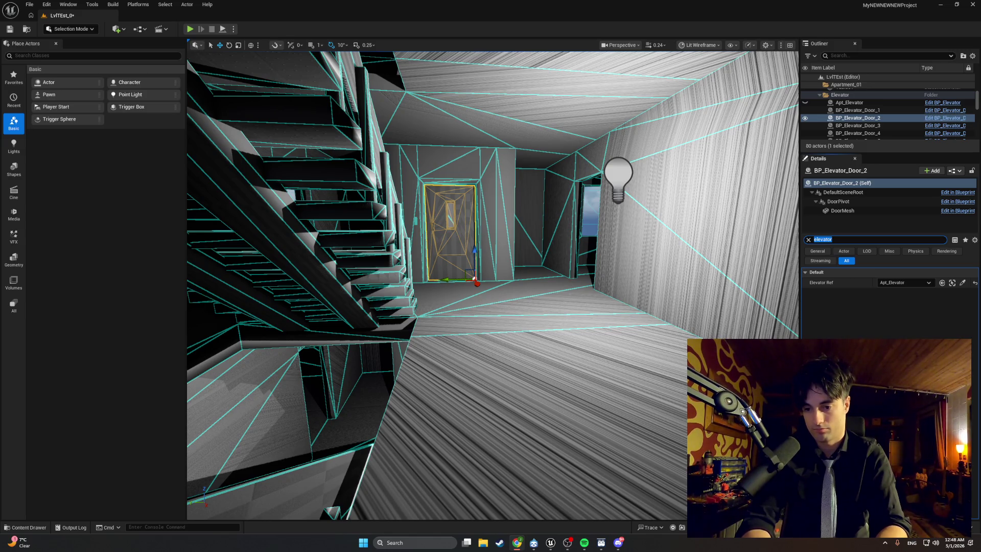
Set door 1's Elevator Ref to Apt_Elevator and verify the value
{"action": "left_click_drag", "start_coordinate": [522, 327], "coordinate": [522, 343]}
{"action": "left_click", "coordinate": [522, 343]}
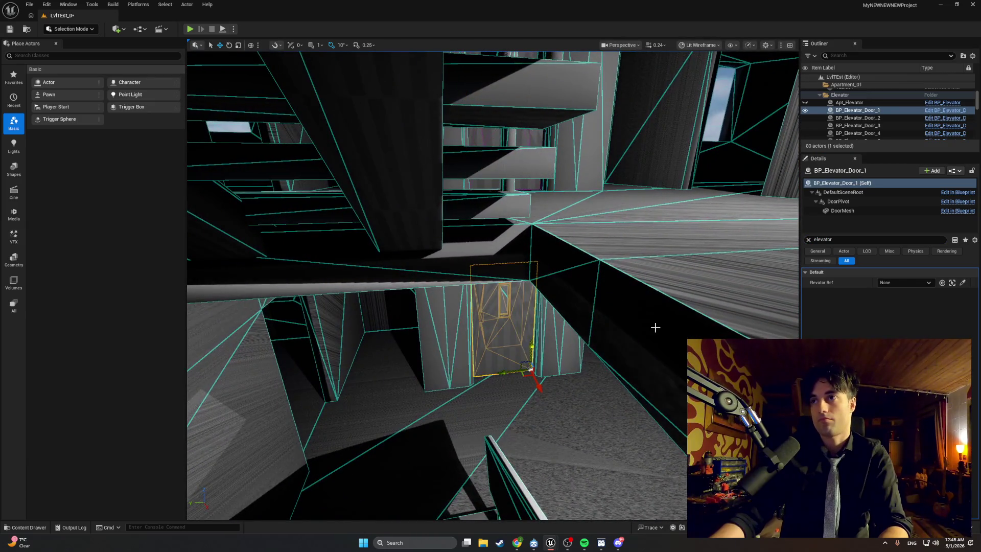
{"action": "left_click", "coordinate": [891, 283]}
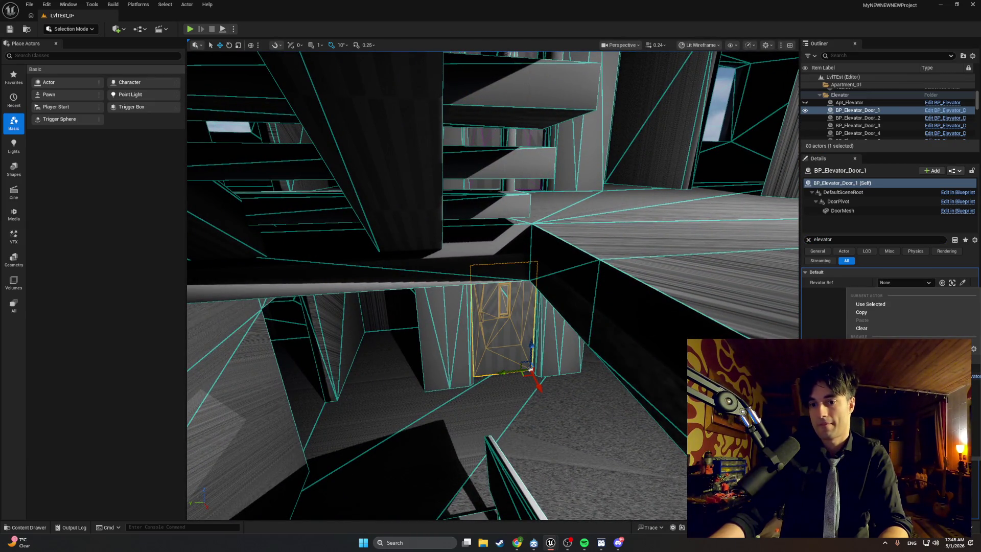
{"action": "left_click", "coordinate": [874, 352]}
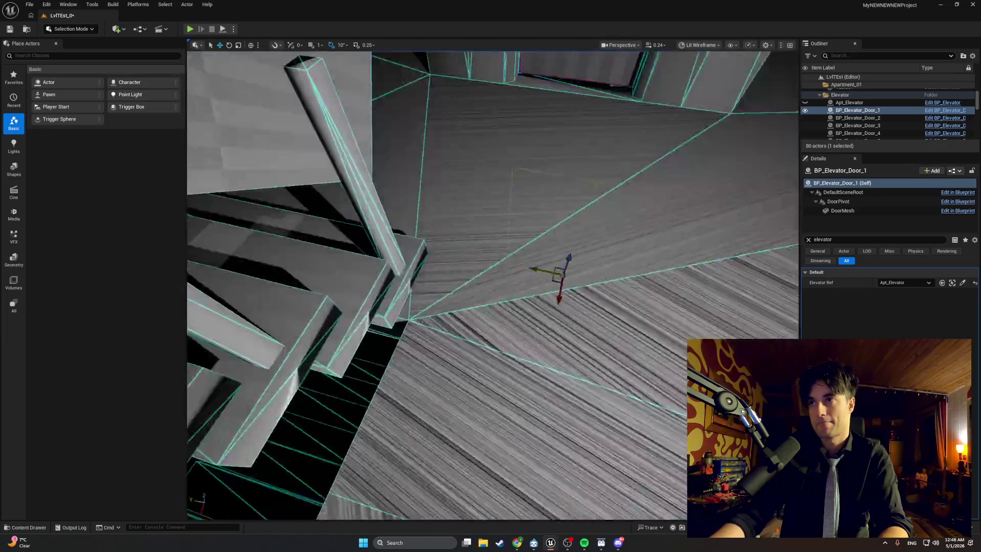
{"action": "key", "text": "w"}
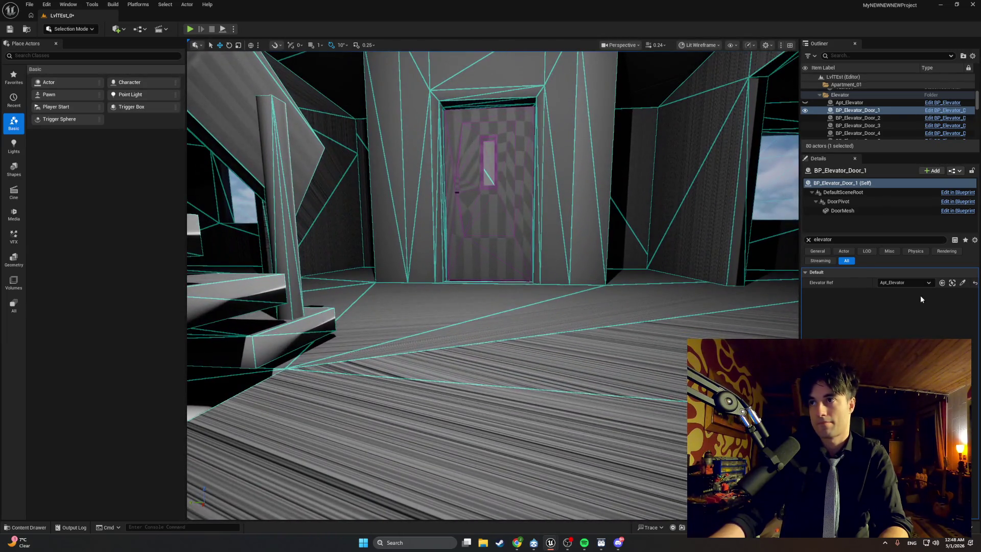
{"action": "left_click", "coordinate": [904, 282]}
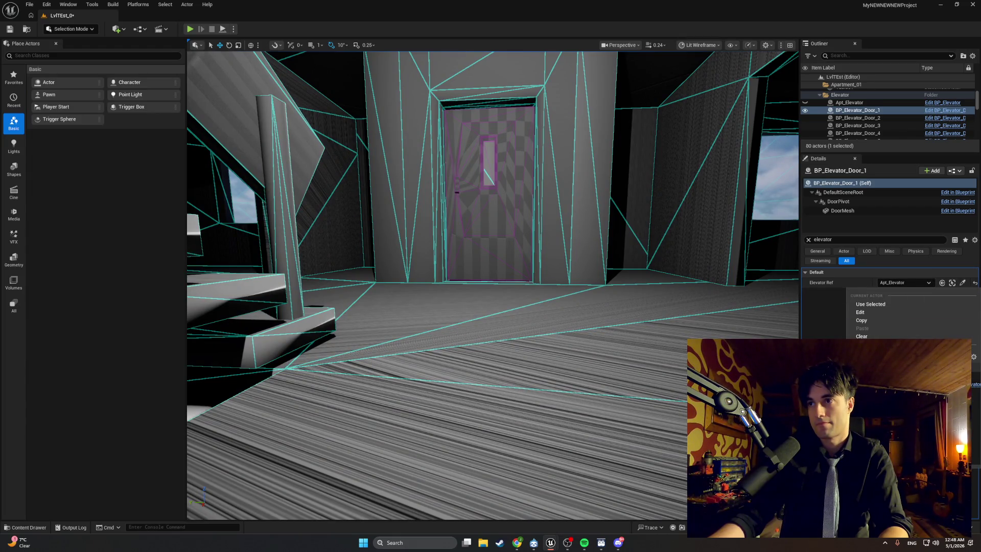
{"action": "key", "text": "Escape"}
Set Elevator Ref to Apt_Elevator on doors 4 and 5
{"action": "mouse_move", "coordinate": [746, 335]}
{"action": "left_mouse_down"}
{"action": "mouse_move", "coordinate": [714, 321]}
{"action": "mouse_move", "coordinate": [639, 314]}
{"action": "left_mouse_up"}
{"action": "left_click", "coordinate": [516, 306]}
{"action": "left_click", "coordinate": [902, 282]}
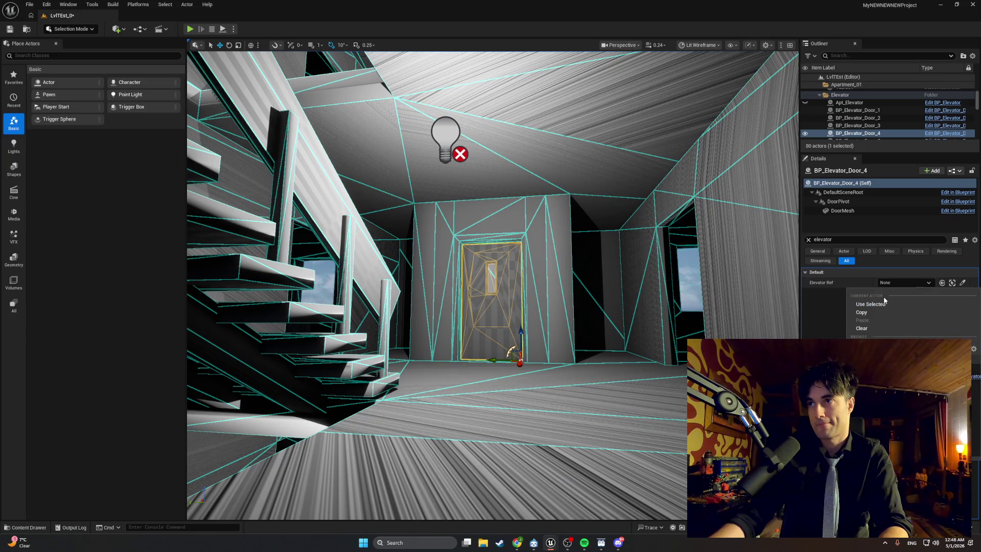
{"action": "left_click", "coordinate": [879, 358]}
{"action": "mouse_move", "coordinate": [490, 286]}
{"action": "left_mouse_down"}
{"action": "mouse_move", "coordinate": [490, 255]}
{"action": "mouse_move", "coordinate": [481, 307]}
{"action": "mouse_move", "coordinate": [490, 276]}
{"action": "left_mouse_up"}
{"action": "left_click", "coordinate": [531, 306]}
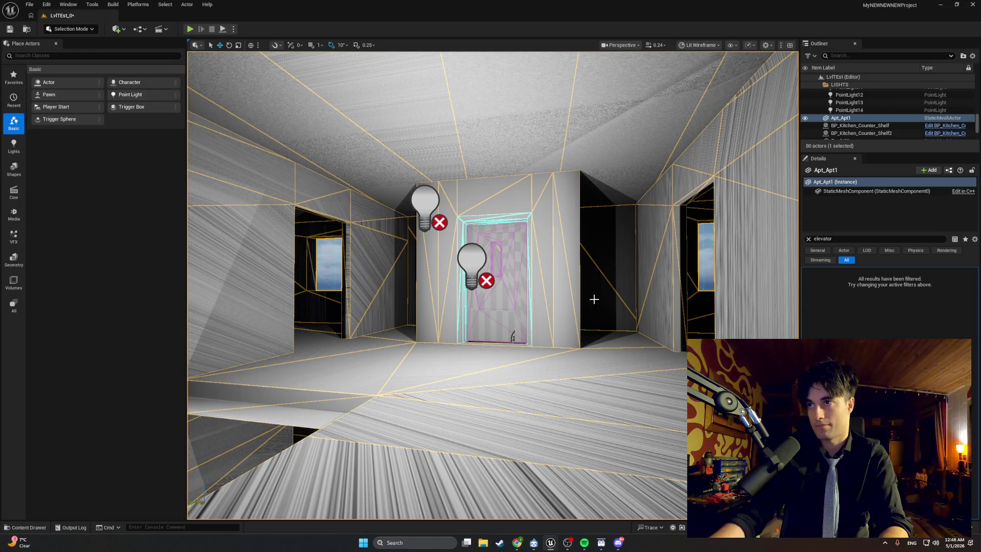
{"action": "left_click", "coordinate": [529, 265]}
{"action": "key", "text": "f"}
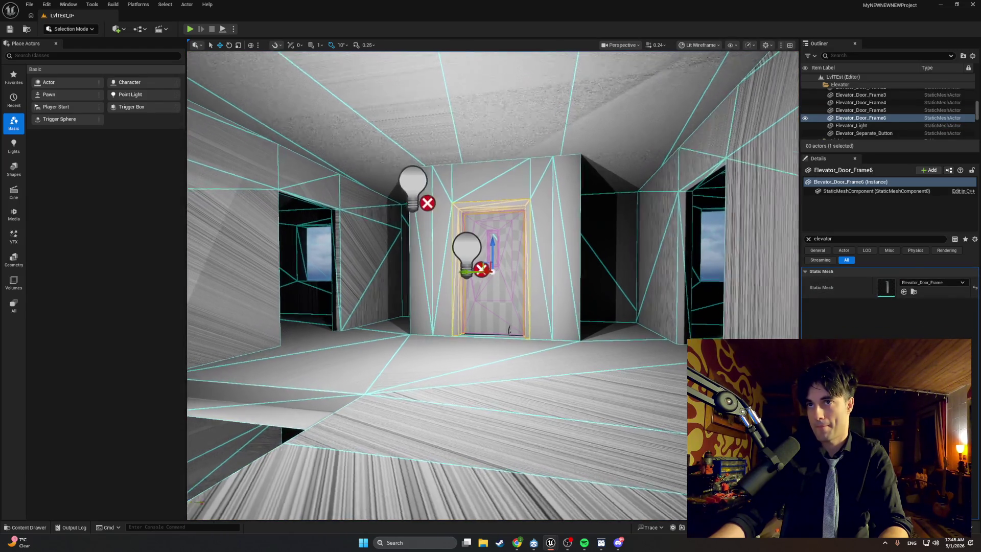
{"action": "left_click", "coordinate": [510, 245]}
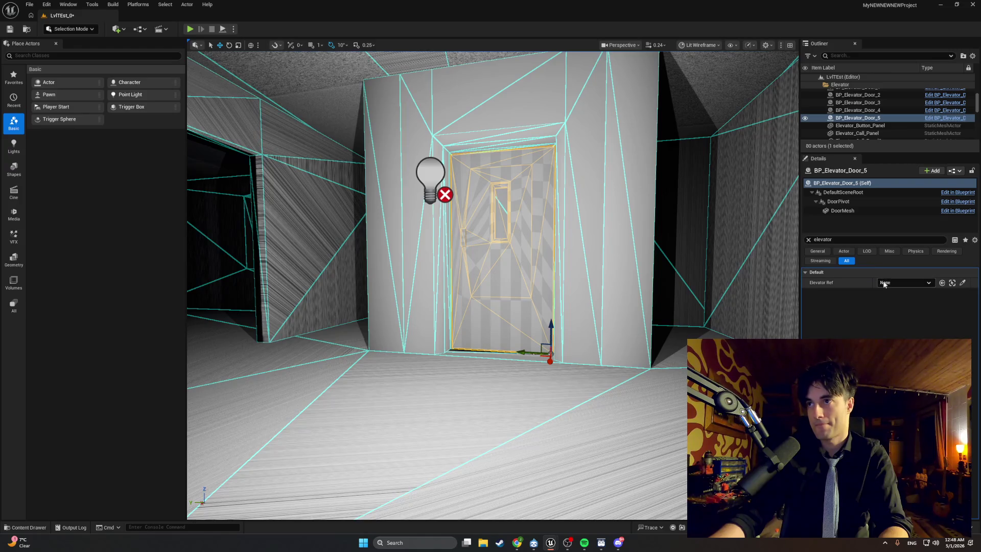
{"action": "right_click", "coordinate": [847, 286]}
{"action": "left_click", "coordinate": [869, 347]}
Set door 3's Elevator Ref to Apt_Elevator
{"action": "left_click_drag", "start_coordinate": [648, 286], "coordinate": [648, 269]}
{"action": "left_click", "coordinate": [575, 273]}
{"action": "mouse_move", "coordinate": [575, 274]}
{"action": "left_mouse_down"}
{"action": "mouse_move", "coordinate": [576, 234]}
{"action": "mouse_move", "coordinate": [554, 236]}
{"action": "left_mouse_up"}
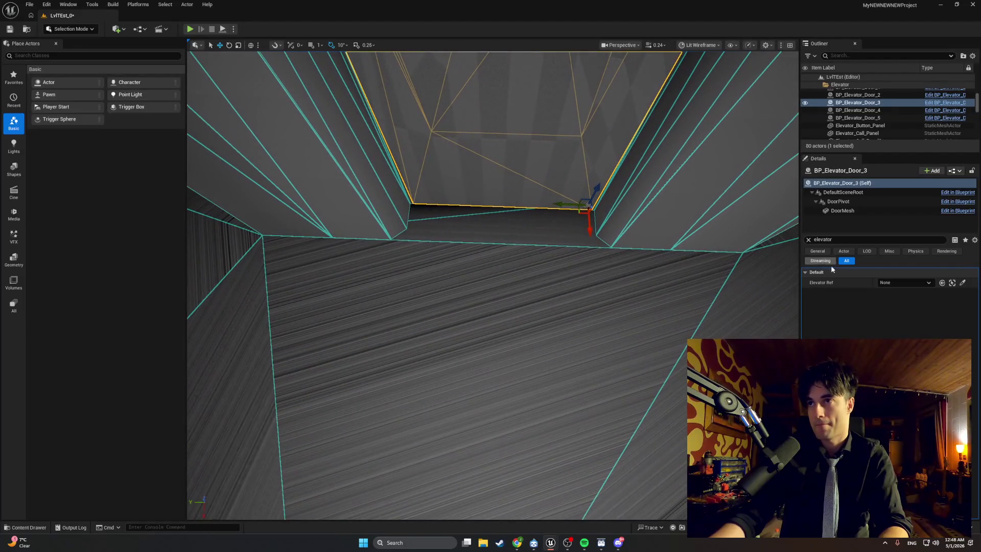
{"action": "left_click", "coordinate": [889, 283]}
{"action": "left_click", "coordinate": [878, 353]}
Recheck the references on doors 2 and 1, then save the level
{"action": "left_click_drag", "start_coordinate": [586, 171], "coordinate": [587, 138]}
{"action": "left_click", "coordinate": [503, 169]}
{"action": "mouse_move", "coordinate": [503, 169]}
{"action": "left_mouse_down"}
{"action": "mouse_move", "coordinate": [419, 169]}
{"action": "mouse_move", "coordinate": [586, 193]}
{"action": "left_mouse_up"}
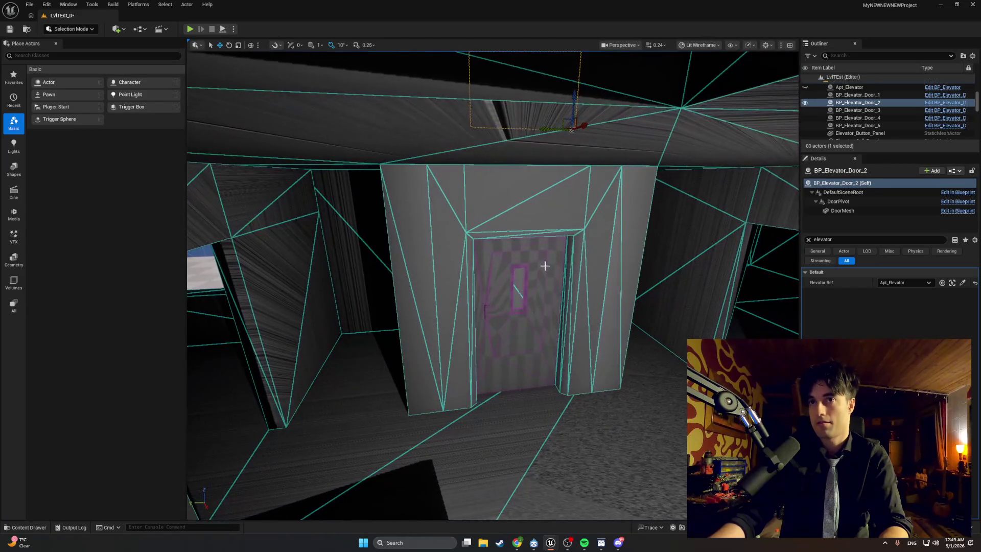
{"action": "left_click", "coordinate": [547, 267]}
{"action": "left_click", "coordinate": [10, 30]}
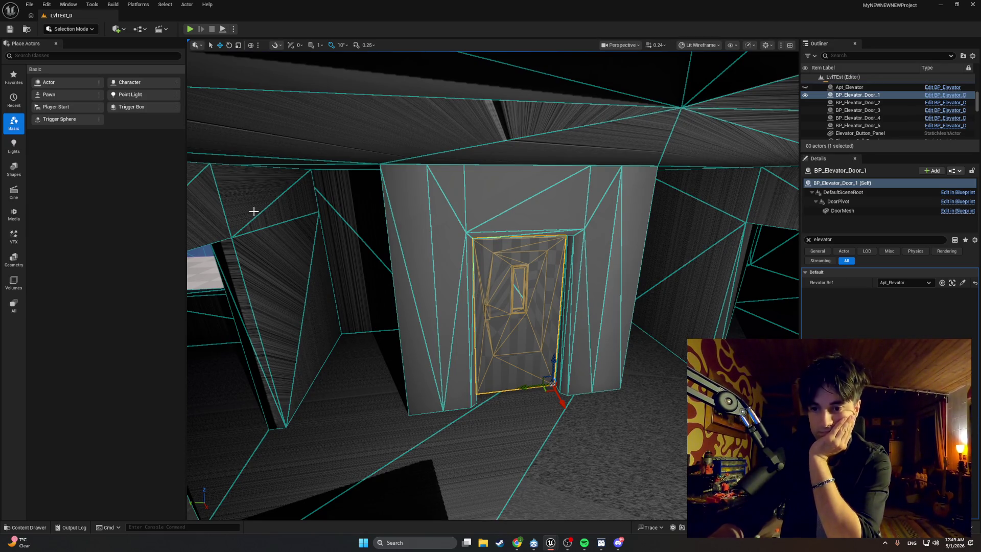
{"action": "left_click", "coordinate": [553, 548]}
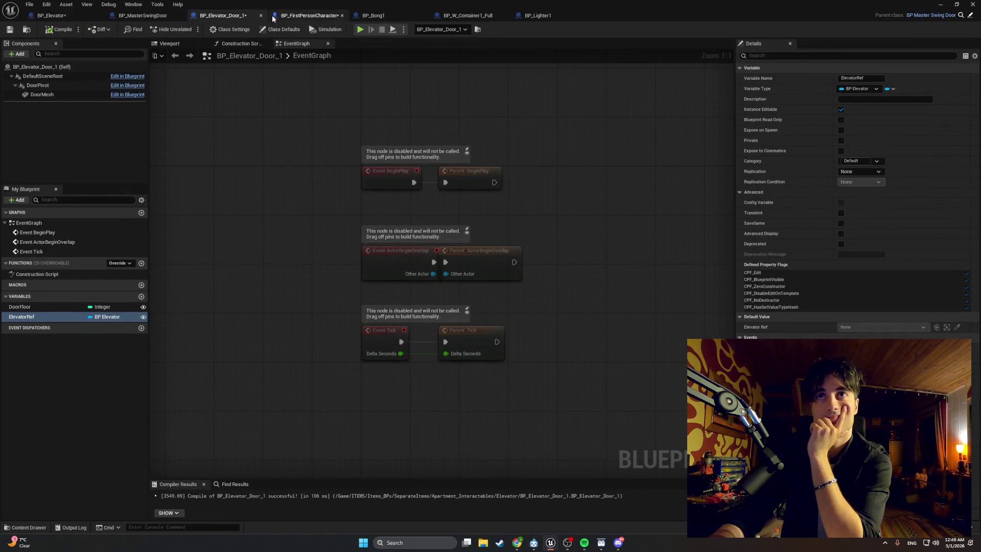
In BP_MasterSwingDoor's StopDoorDrag, drag off the upper Is Door Open setter and search 'is valid'
{"action": "left_click", "coordinate": [138, 19]}
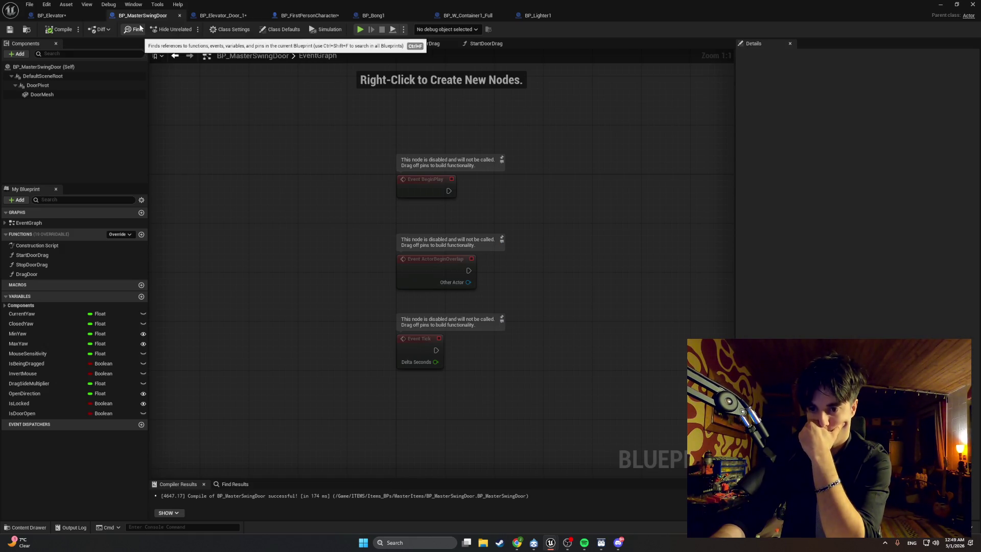
{"action": "left_click", "coordinate": [424, 45]}
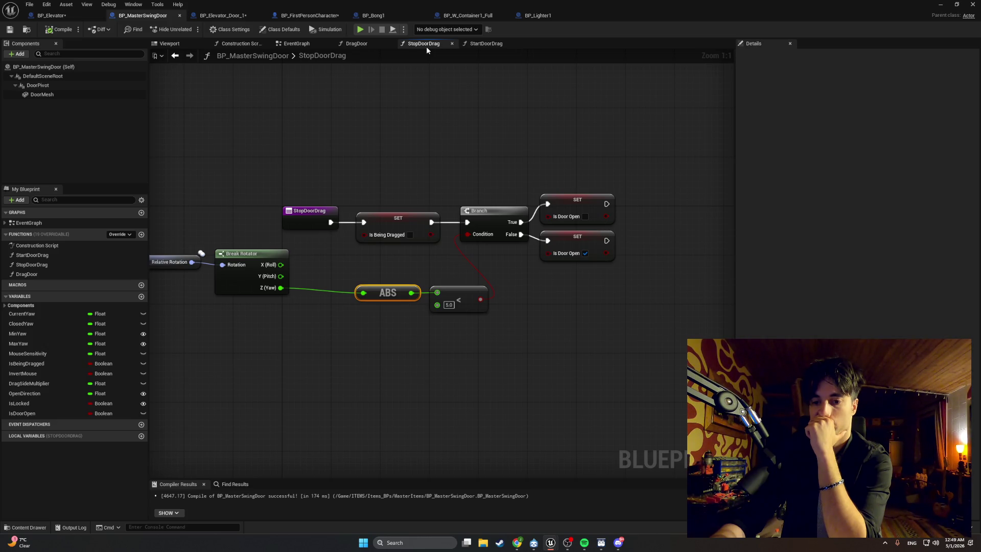
{"action": "mouse_move", "coordinate": [390, 170]}
{"action": "left_mouse_down"}
{"action": "mouse_move", "coordinate": [389, 158]}
{"action": "mouse_move", "coordinate": [342, 161]}
{"action": "left_mouse_up"}
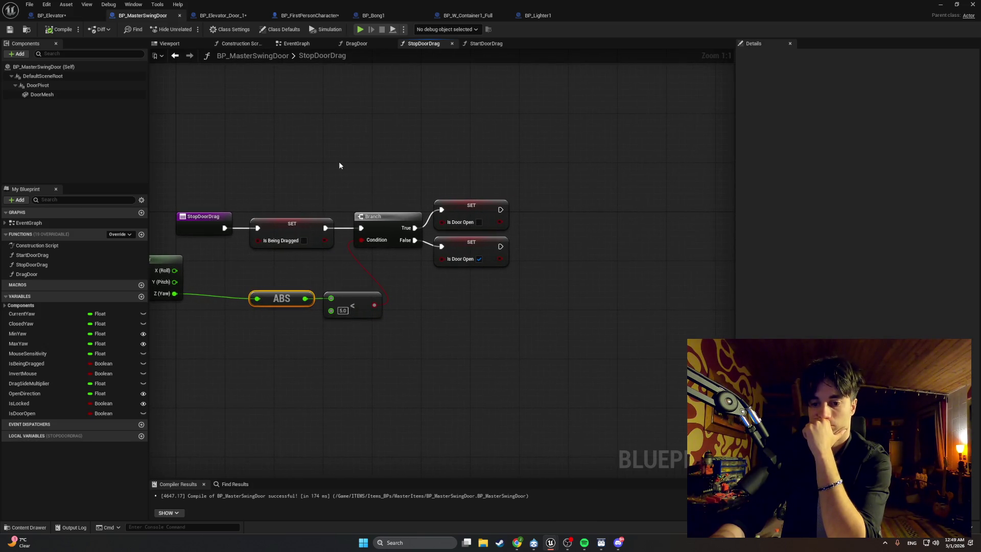
{"action": "left_click_drag", "start_coordinate": [500, 209], "coordinate": [570, 215]}
{"action": "type", "text": "is valid"}
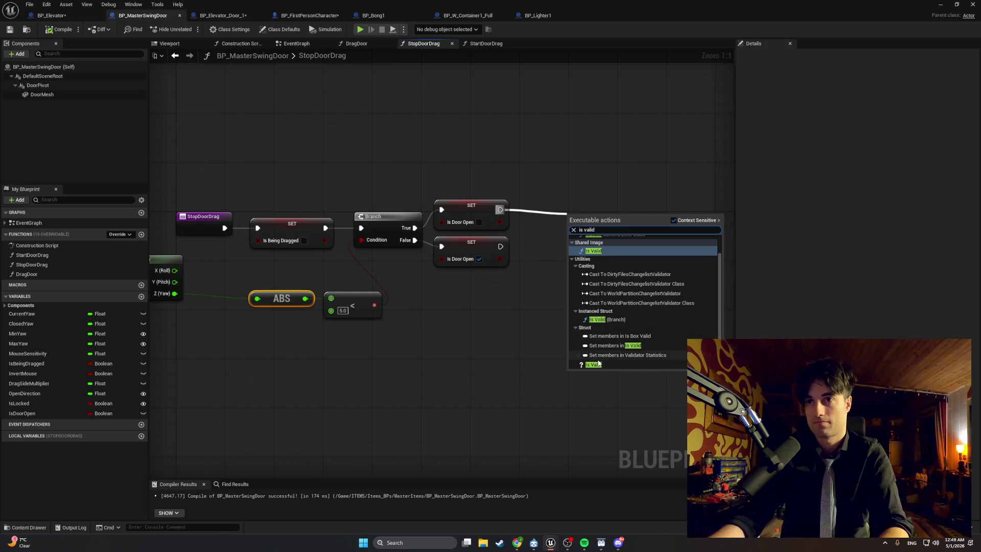
Add an Is Valid node after the setter and look through its input asset list
{"action": "left_click", "coordinate": [593, 365]}
{"action": "left_click_drag", "start_coordinate": [597, 226], "coordinate": [596, 214]}
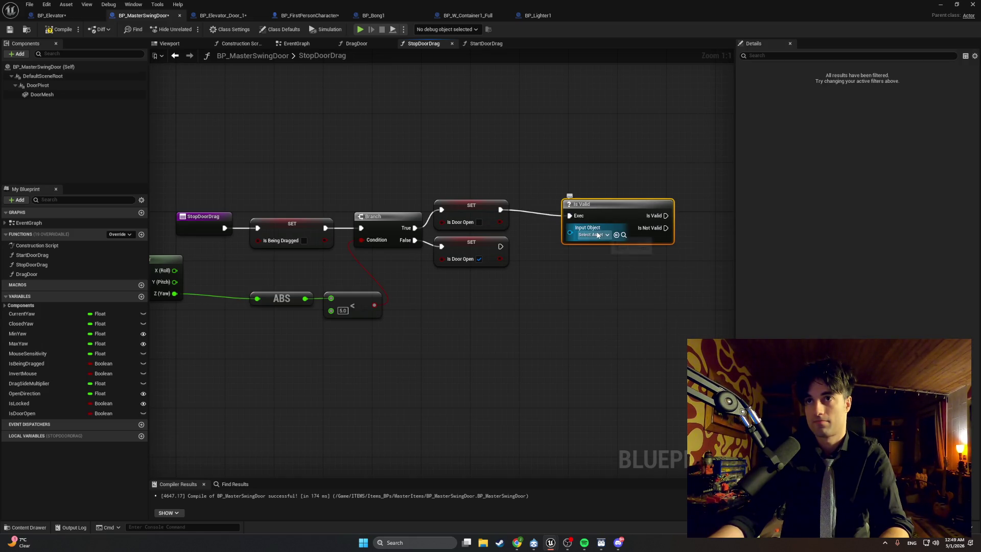
{"action": "left_click", "coordinate": [597, 234]}
{"action": "left_click", "coordinate": [566, 281]}
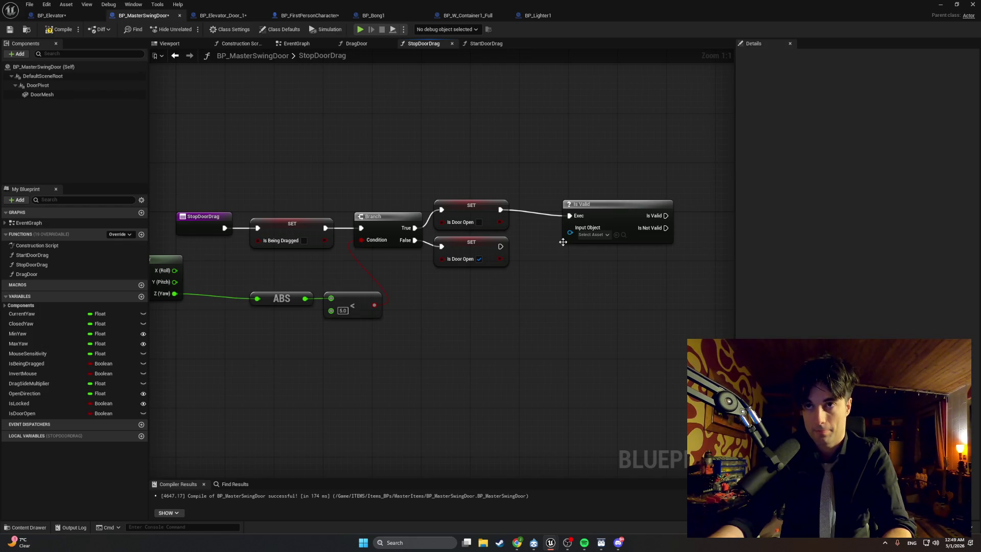
Search the asset list for 'update', find nothing, and delete the Is Valid node
{"action": "left_click", "coordinate": [593, 234]}
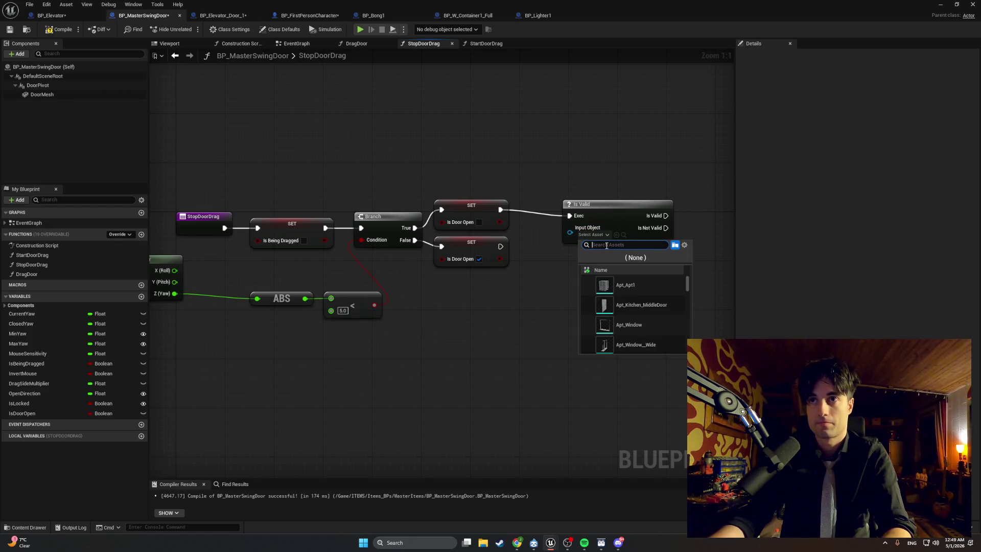
{"action": "type", "text": "update"}
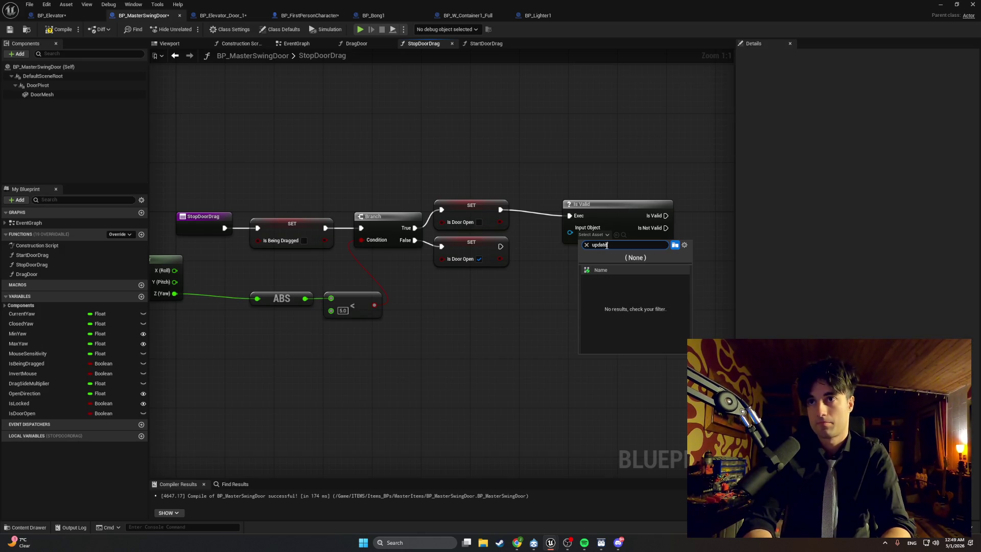
{"action": "left_click", "coordinate": [514, 256]}
{"action": "left_click", "coordinate": [564, 219]}
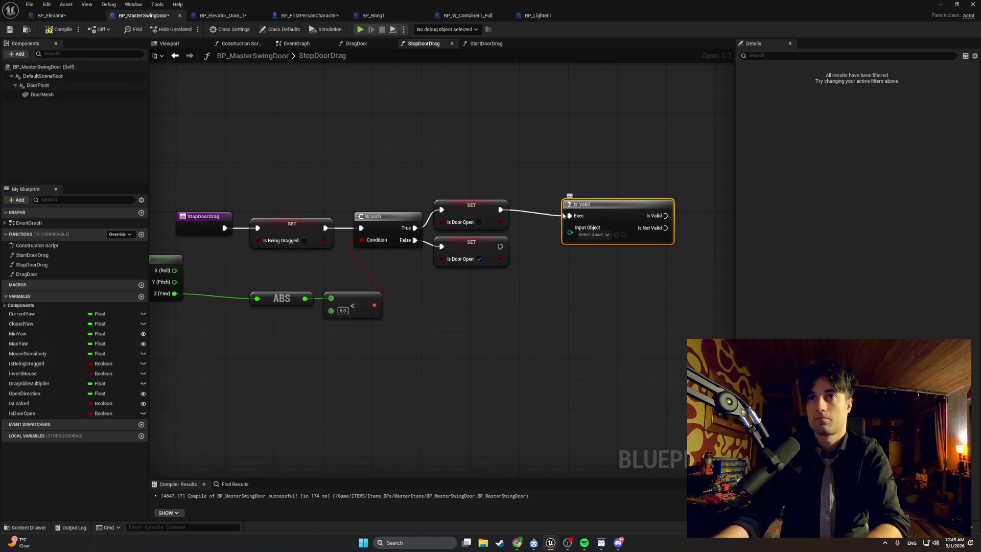
{"action": "key", "text": "Delete"}
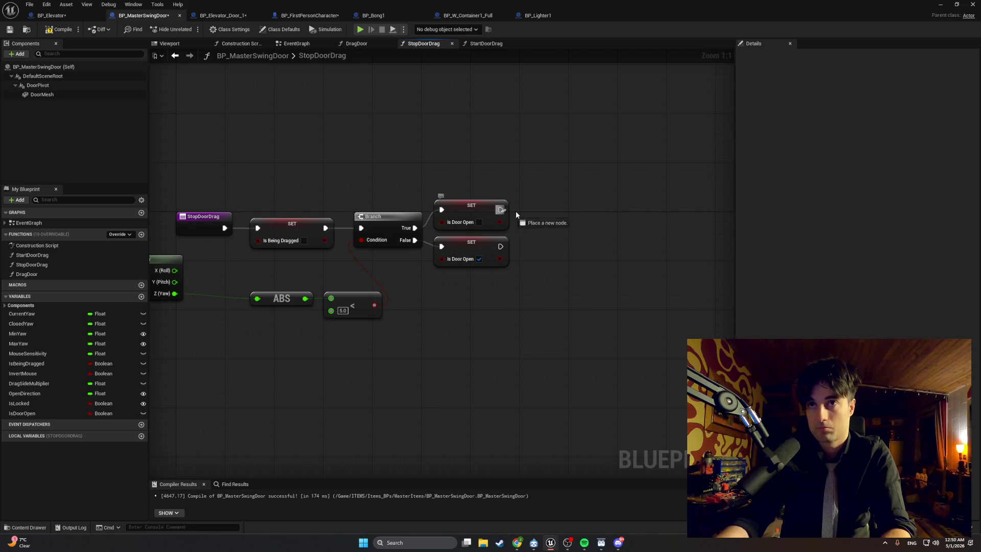
Add an Is Valid check after the upper Is Door Open SET node, with BP_Elevator as Input Object
{"action": "left_click_drag", "start_coordinate": [516, 214], "coordinate": [554, 215]}
{"action": "type", "text": "is valid"}
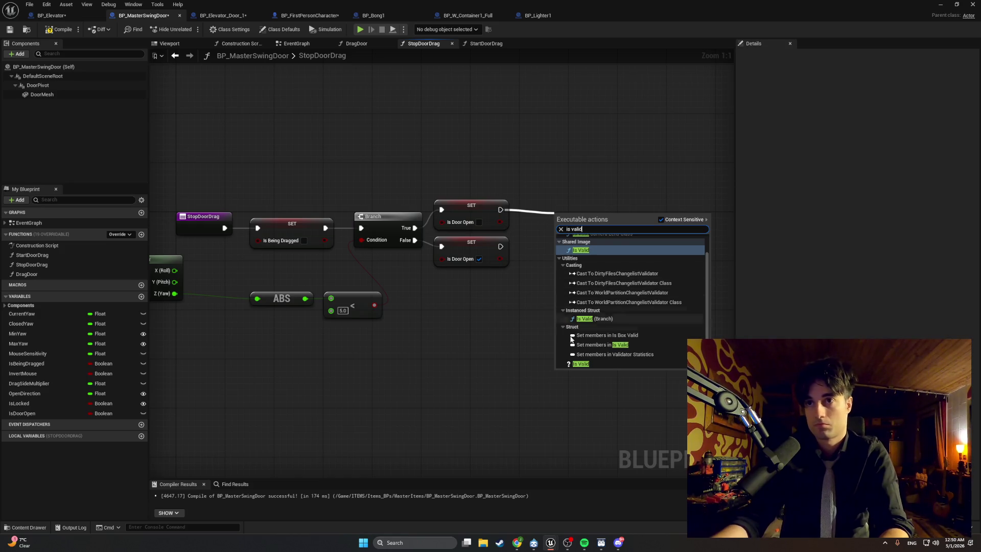
{"action": "left_click", "coordinate": [580, 363]}
{"action": "left_click", "coordinate": [580, 246]}
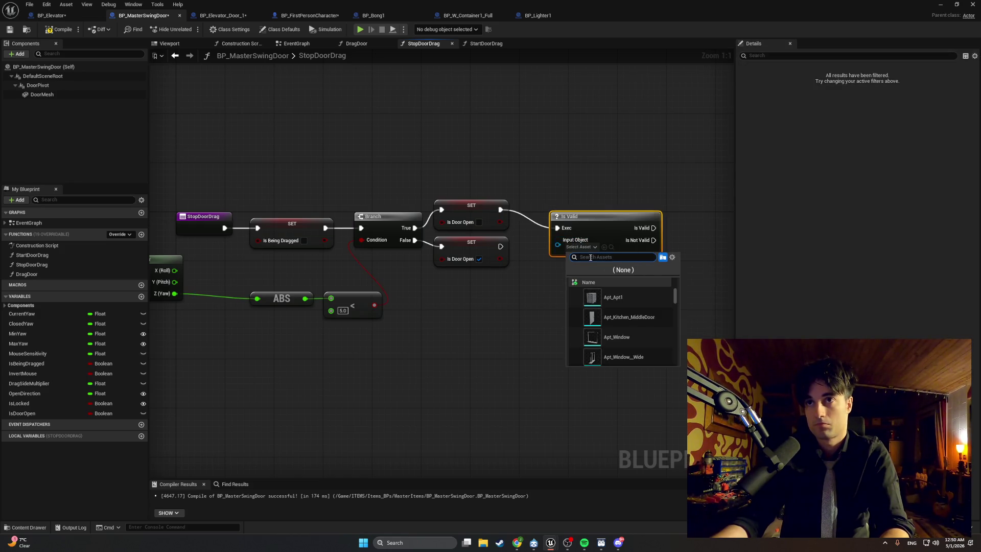
{"action": "type", "text": "elevator"}
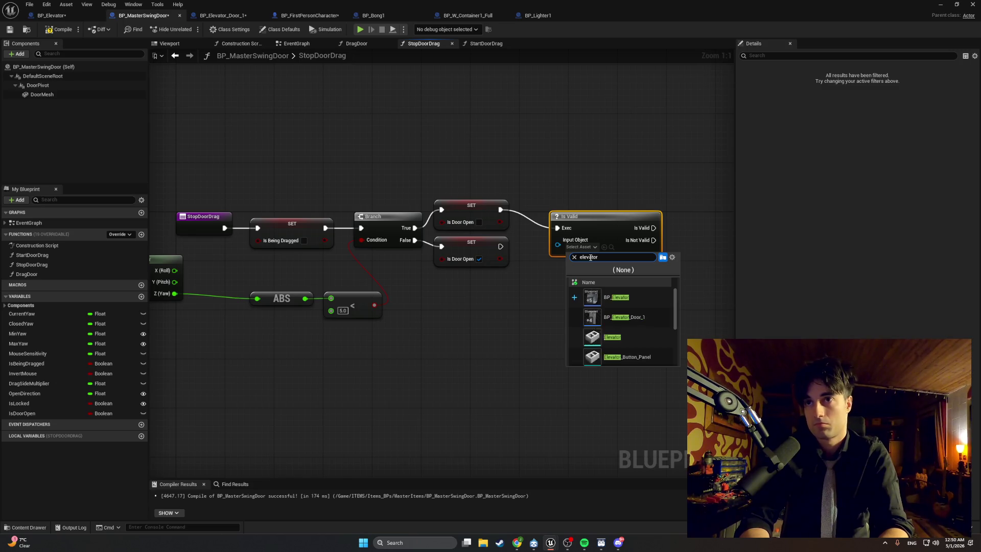
{"action": "key", "text": "Down"}
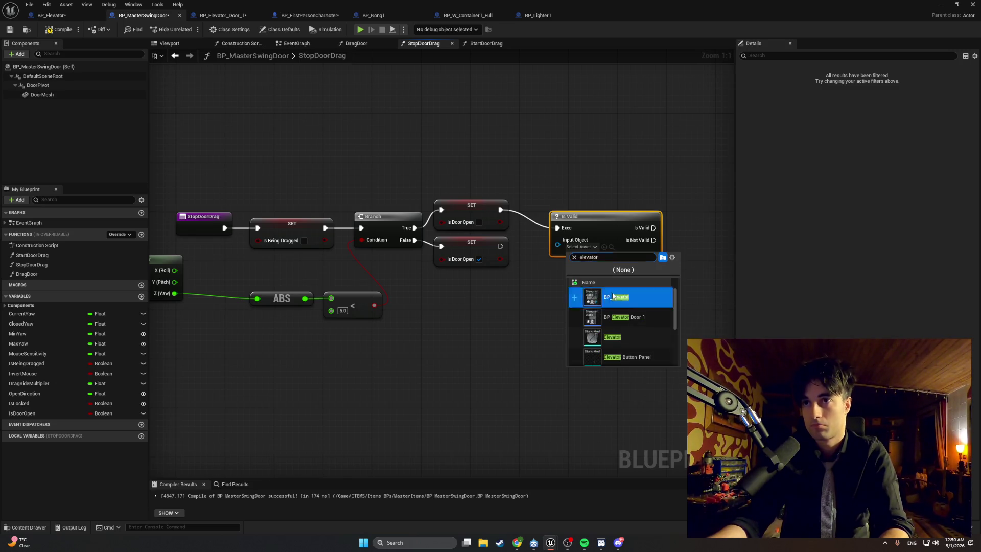
{"action": "key", "text": "Return"}
{"action": "left_click_drag", "start_coordinate": [582, 231], "coordinate": [576, 212]}
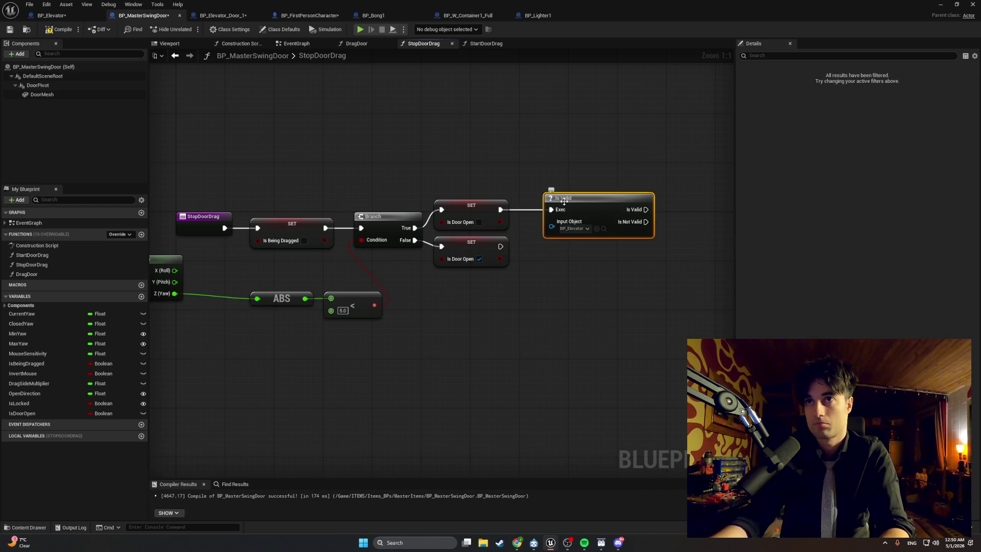
Duplicate the Is Valid node for the lower SET node, compile, and return to the level editor
{"action": "key", "text": "ctrl+c"}
{"action": "key", "text": "ctrl+v"}
{"action": "mouse_move", "coordinate": [577, 261]}
{"action": "left_mouse_down"}
{"action": "mouse_move", "coordinate": [556, 247]}
{"action": "mouse_move", "coordinate": [543, 253]}
{"action": "mouse_move", "coordinate": [550, 259]}
{"action": "left_mouse_up"}
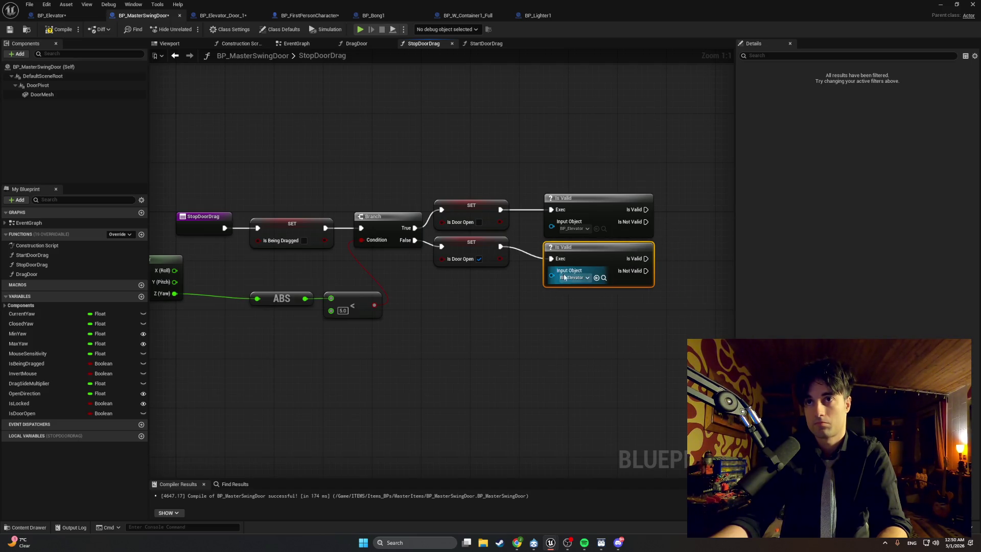
{"action": "left_click", "coordinate": [59, 32]}
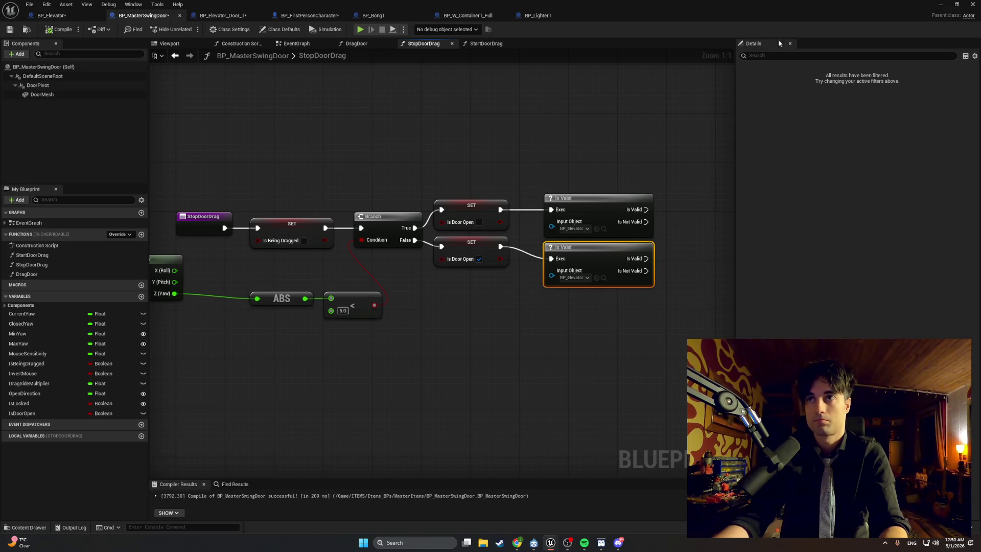
{"action": "left_click", "coordinate": [940, 4]}
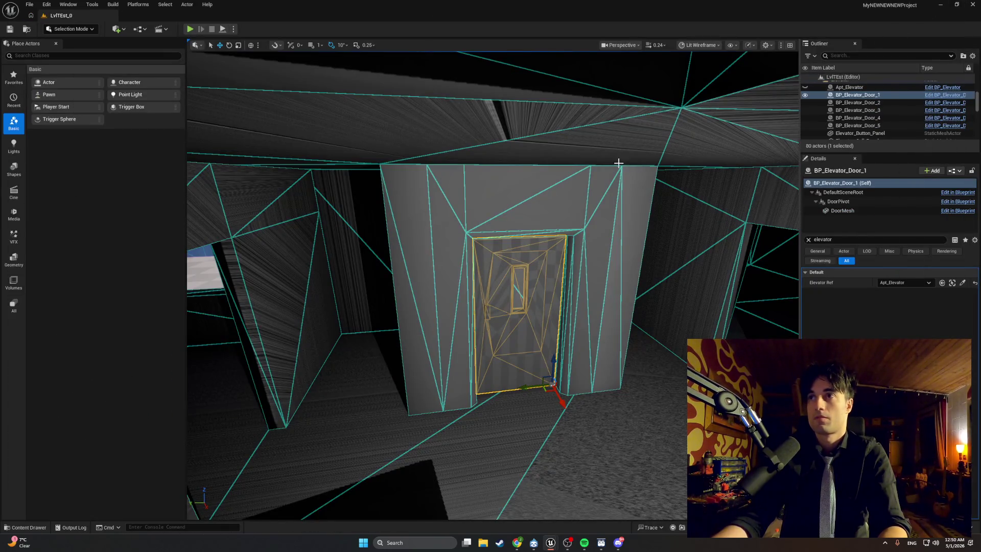
Frame the elevator door, then select the Apt_Apt1 room mesh and look down into the room
{"action": "key", "text": "f"}
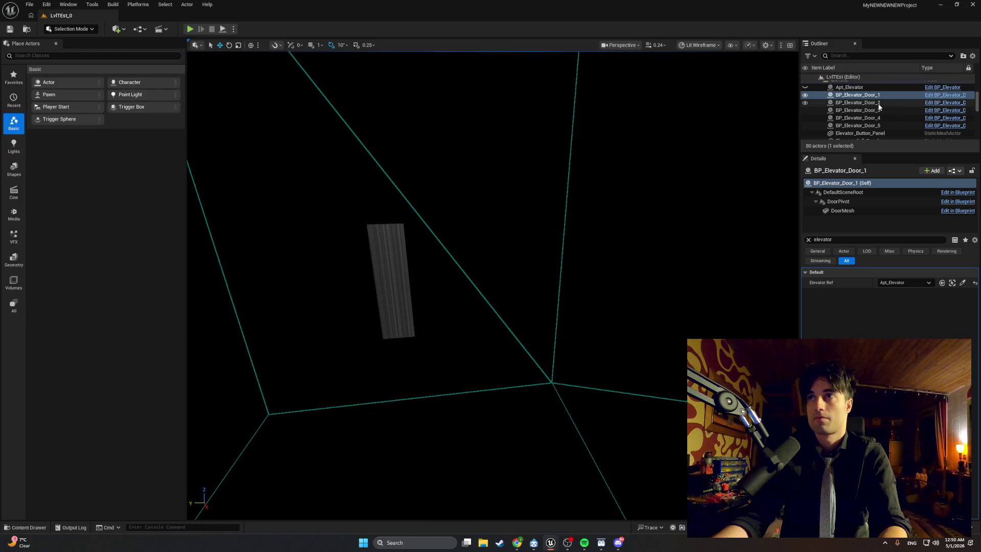
{"action": "scroll", "coordinate": [862, 102], "scroll_direction": "down", "scroll_amount": 5}
{"action": "left_click", "coordinate": [485, 229]}
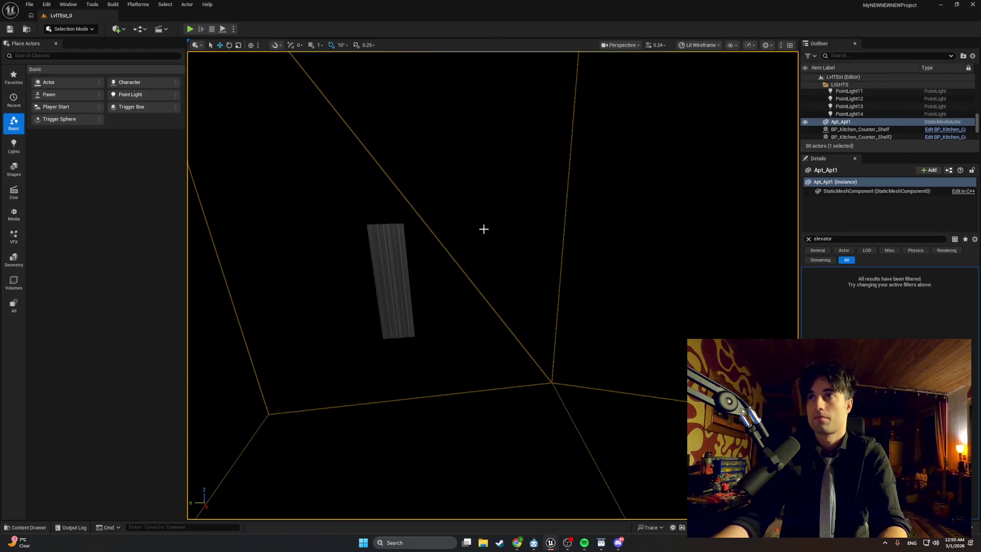
{"action": "mouse_move", "coordinate": [704, 167]}
{"action": "left_mouse_down"}
{"action": "mouse_move", "coordinate": [704, 505]}
{"action": "mouse_move", "coordinate": [770, 3]}
{"action": "left_mouse_up"}
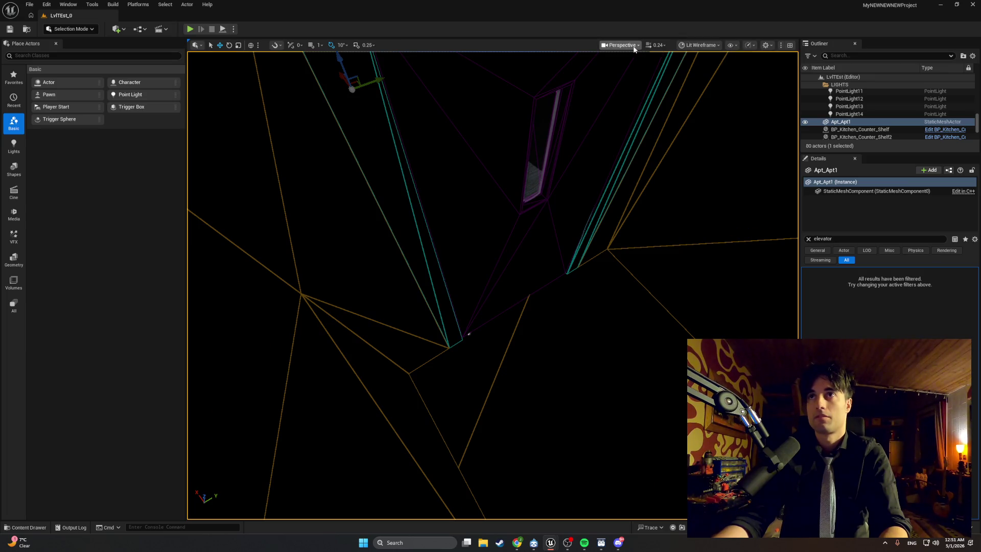
{"action": "left_click_drag", "start_coordinate": [735, 59], "coordinate": [735, 67]}
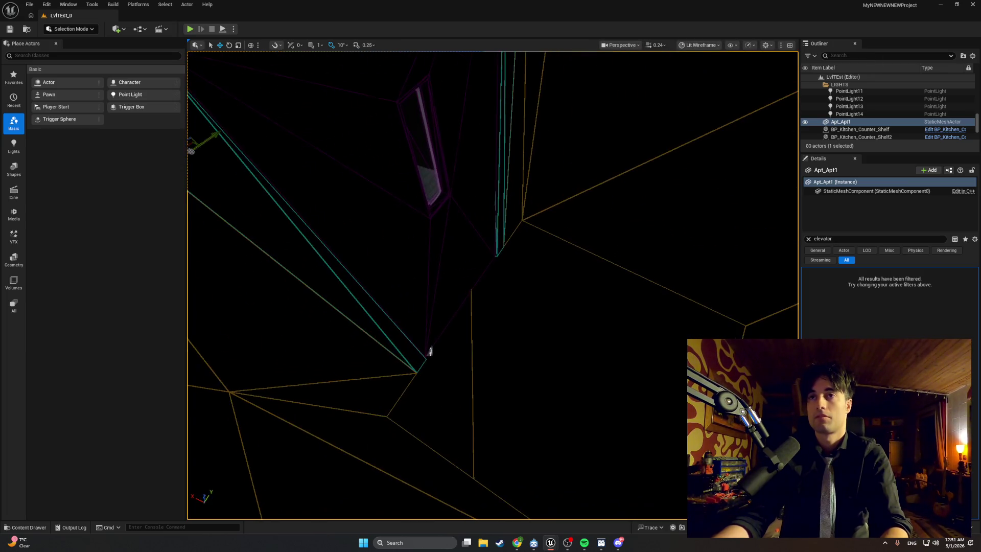
{"action": "left_click_drag", "start_coordinate": [592, 177], "coordinate": [601, 159]}
Switch the viewport View Mode to Unlit and fly down to the room floor
{"action": "left_click", "coordinate": [714, 47]}
{"action": "left_click", "coordinate": [707, 85]}
{"action": "mouse_move", "coordinate": [490, 286]}
{"action": "left_mouse_down"}
{"action": "mouse_move", "coordinate": [490, 245]}
{"action": "mouse_move", "coordinate": [491, 317]}
{"action": "mouse_move", "coordinate": [490, 266]}
{"action": "mouse_move", "coordinate": [397, 221]}
{"action": "mouse_move", "coordinate": [419, 245]}
{"action": "mouse_move", "coordinate": [480, 194]}
{"action": "mouse_move", "coordinate": [646, 155]}
{"action": "mouse_move", "coordinate": [646, 169]}
{"action": "mouse_move", "coordinate": [567, 197]}
{"action": "left_mouse_up"}
Filter the Outliner by 'apt_el', then select and frame the Apt_Elevator actor
{"action": "scroll", "coordinate": [839, 122], "scroll_direction": "down", "scroll_amount": 2}
{"action": "scroll", "coordinate": [839, 122], "scroll_direction": "up", "scroll_amount": 3}
{"action": "left_click", "coordinate": [839, 57]}
{"action": "type", "text": "apt_el"}
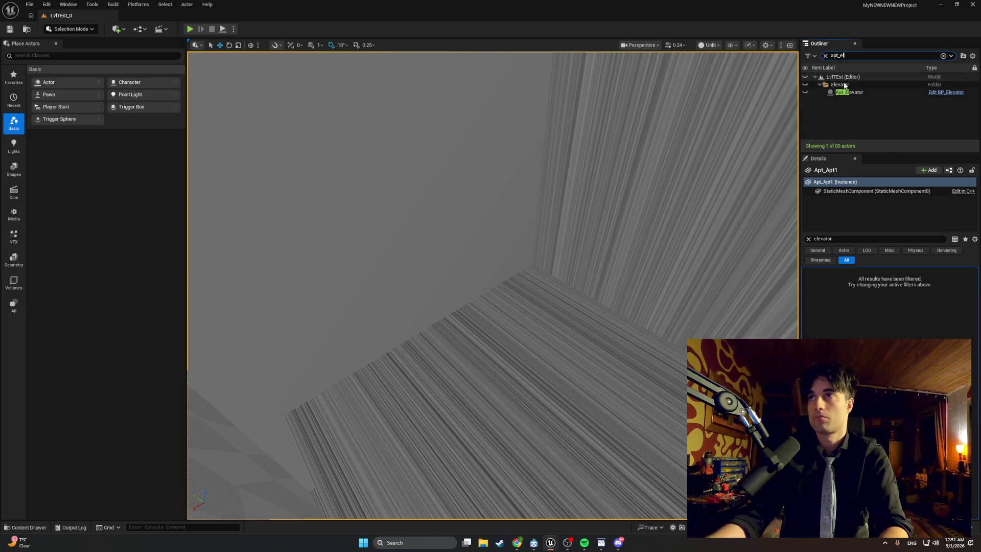
{"action": "left_click", "coordinate": [856, 93]}
{"action": "key", "text": "f"}
{"action": "mouse_move", "coordinate": [530, 271]}
{"action": "left_mouse_down"}
{"action": "mouse_move", "coordinate": [505, 434]}
{"action": "mouse_move", "coordinate": [496, 388]}
{"action": "mouse_move", "coordinate": [470, 372]}
{"action": "mouse_move", "coordinate": [481, 270]}
{"action": "left_mouse_up"}
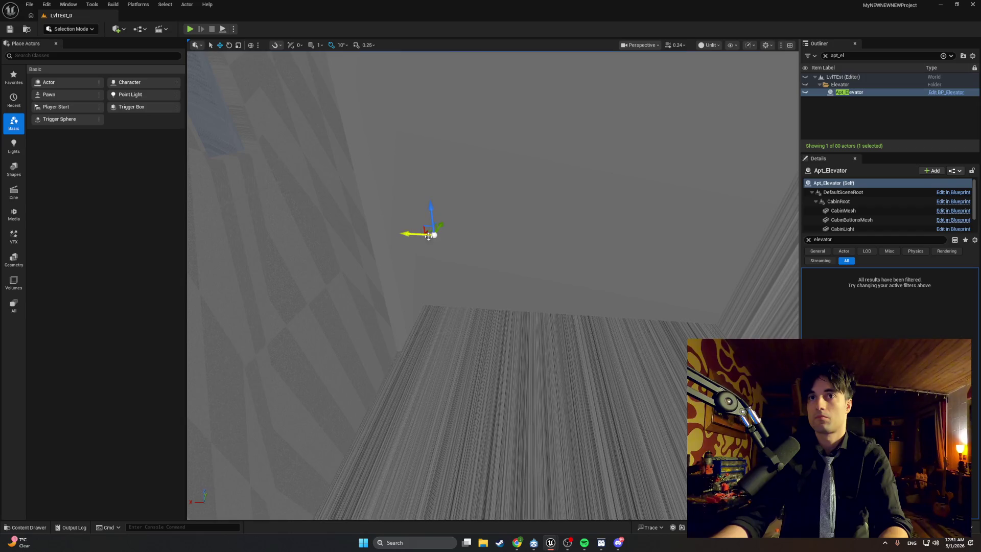
Delete Apt_Elevator despite its door references and drop a BP_Elevator from the Elevator folder into the level
{"action": "left_click", "coordinate": [852, 93]}
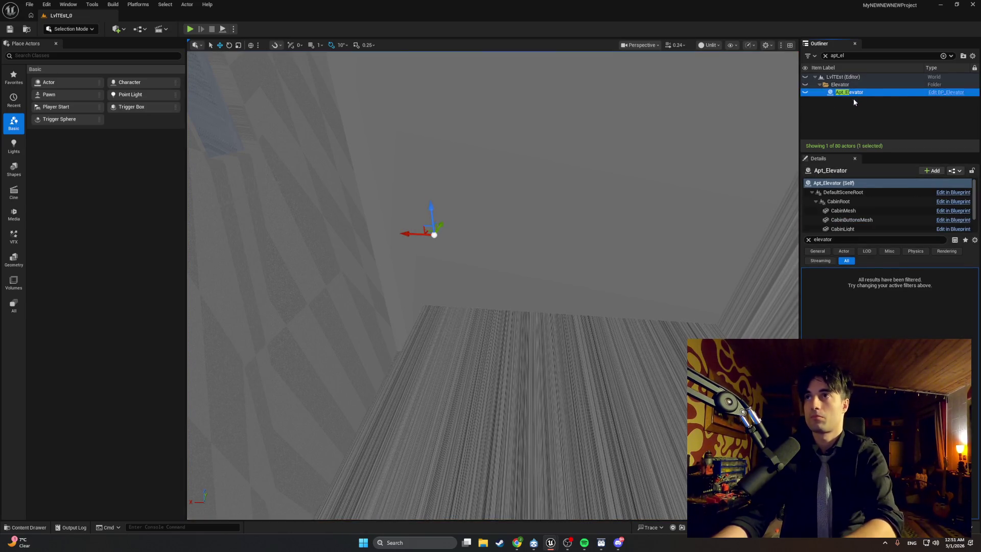
{"action": "key", "text": "Delete"}
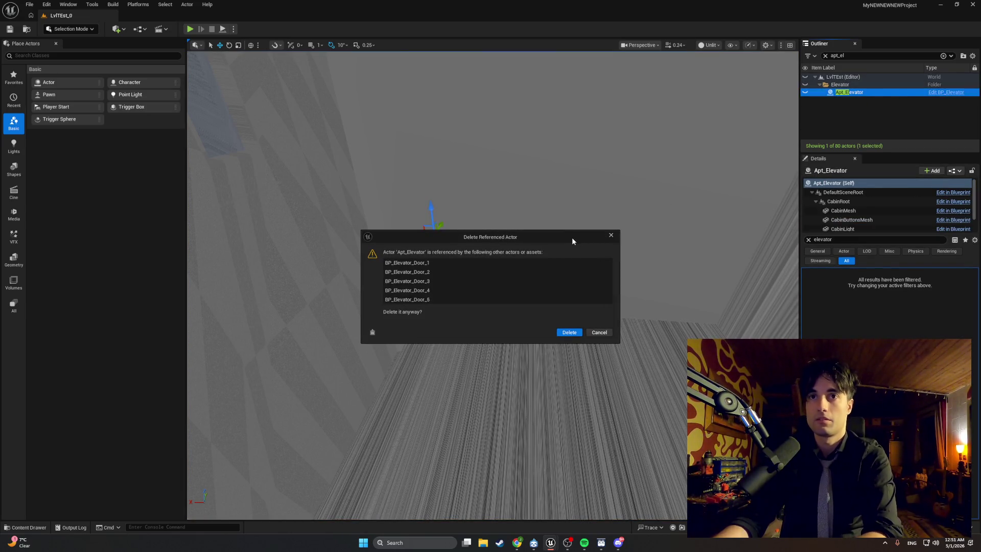
{"action": "left_click", "coordinate": [570, 331]}
{"action": "key", "text": "ctrl+space"}
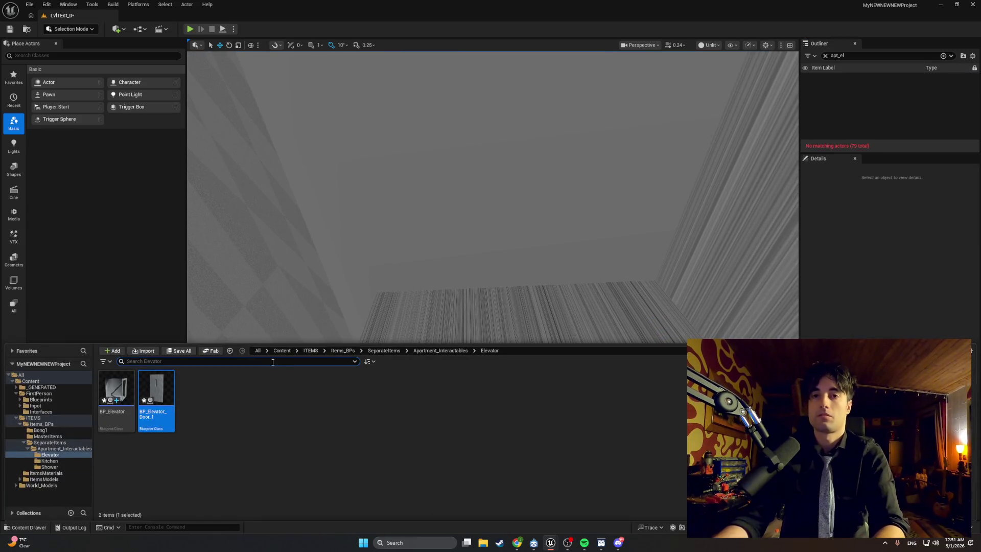
{"action": "mouse_move", "coordinate": [117, 388]}
{"action": "left_mouse_down"}
{"action": "mouse_move", "coordinate": [145, 374]}
{"action": "mouse_move", "coordinate": [363, 148]}
{"action": "mouse_move", "coordinate": [375, 159]}
{"action": "mouse_move", "coordinate": [339, 245]}
{"action": "left_mouse_up"}
Clear the Outliner filter, frame the new BP_Elevator, and raise it upward into the elevator shaft
{"action": "left_click", "coordinate": [825, 55]}
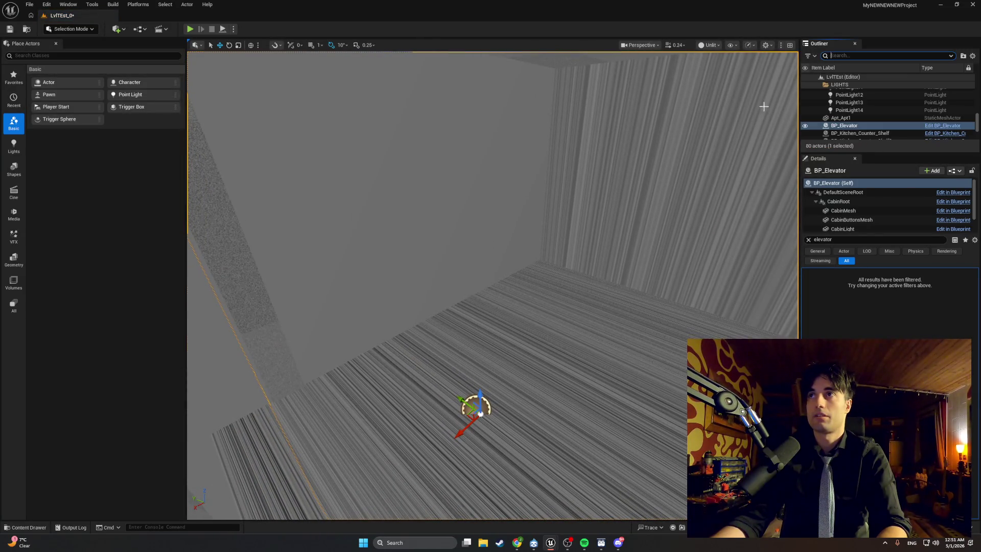
{"action": "key", "text": "f"}
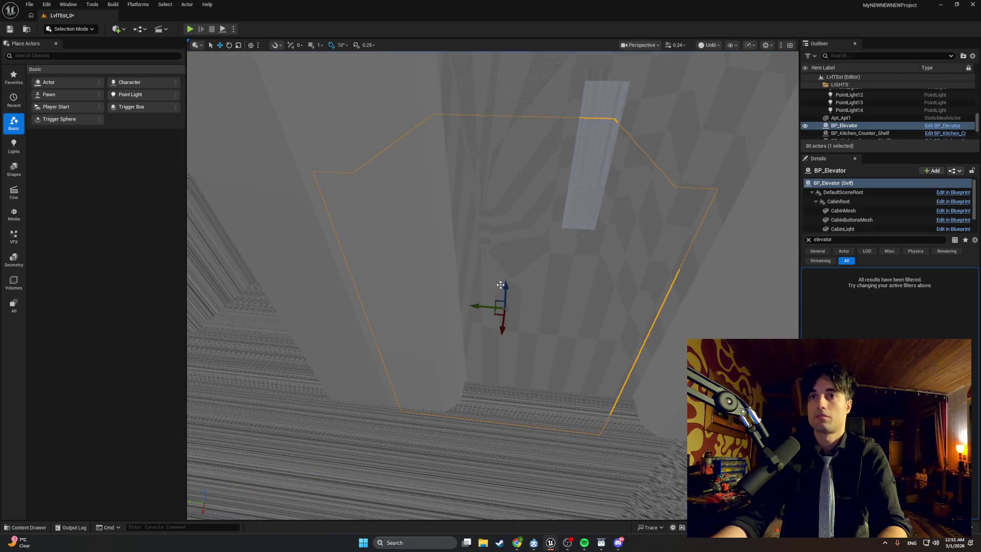
{"action": "scroll", "coordinate": [506, 261], "scroll_direction": "up", "scroll_amount": 5}
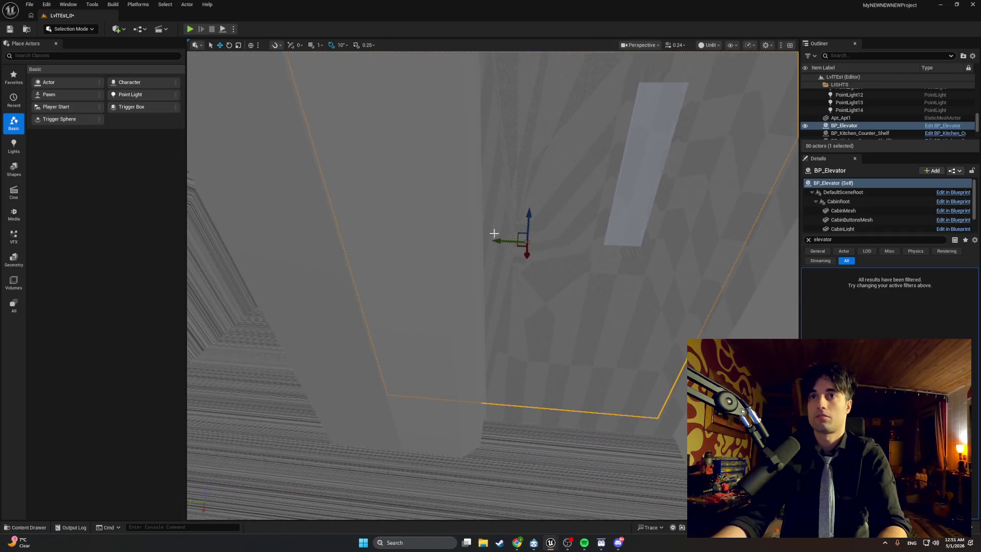
{"action": "scroll", "coordinate": [499, 242], "scroll_direction": "up", "scroll_amount": 5}
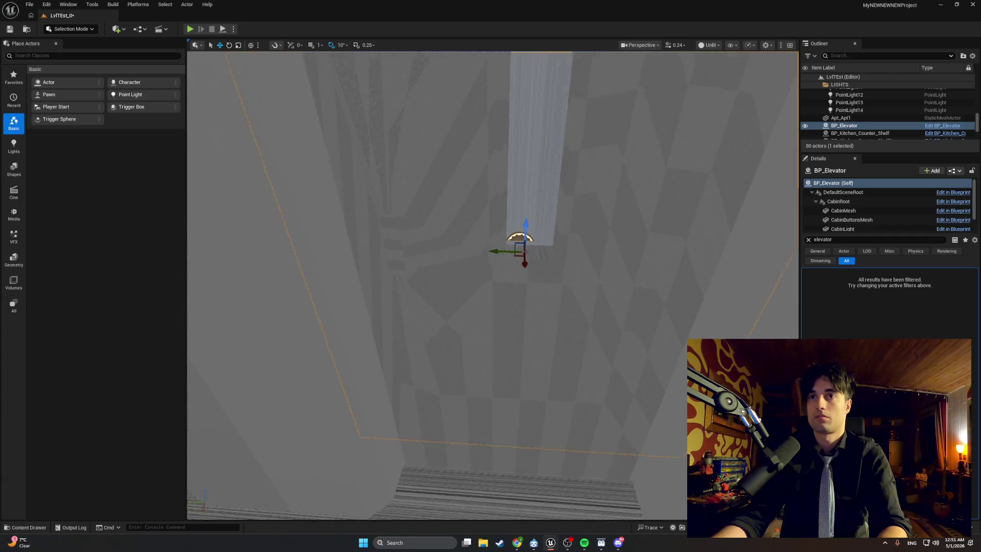
{"action": "scroll", "coordinate": [498, 241], "scroll_direction": "up", "scroll_amount": 3}
{"action": "scroll", "coordinate": [508, 239], "scroll_direction": "up", "scroll_amount": 2}
{"action": "mouse_move", "coordinate": [519, 195]}
{"action": "left_mouse_down"}
{"action": "mouse_move", "coordinate": [528, 81]}
{"action": "mouse_move", "coordinate": [525, 123]}
{"action": "left_mouse_up"}
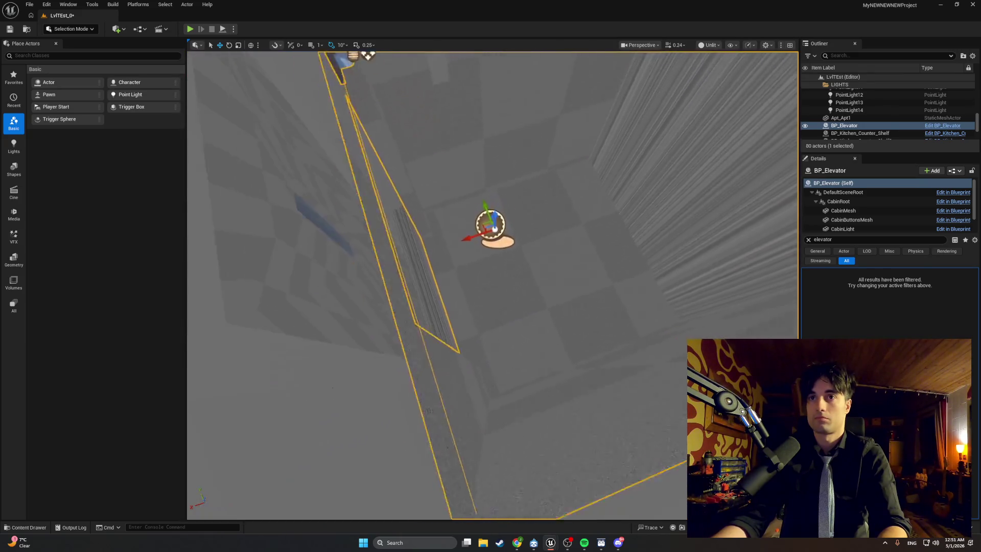
{"action": "left_click", "coordinate": [709, 45]}
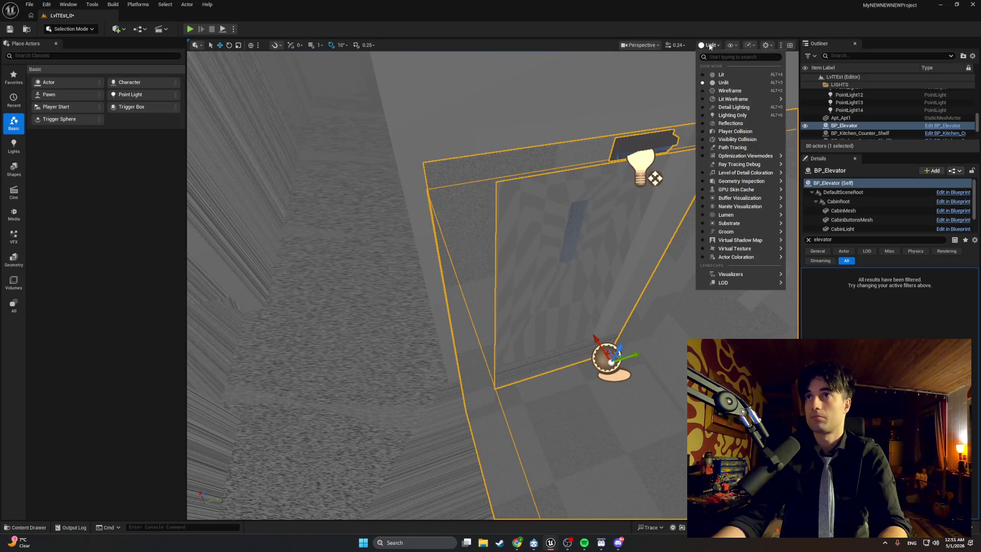
Switch the viewport to Wireframe, then to Lit Wireframe
{"action": "left_click", "coordinate": [712, 92]}
{"action": "left_click", "coordinate": [709, 45]}
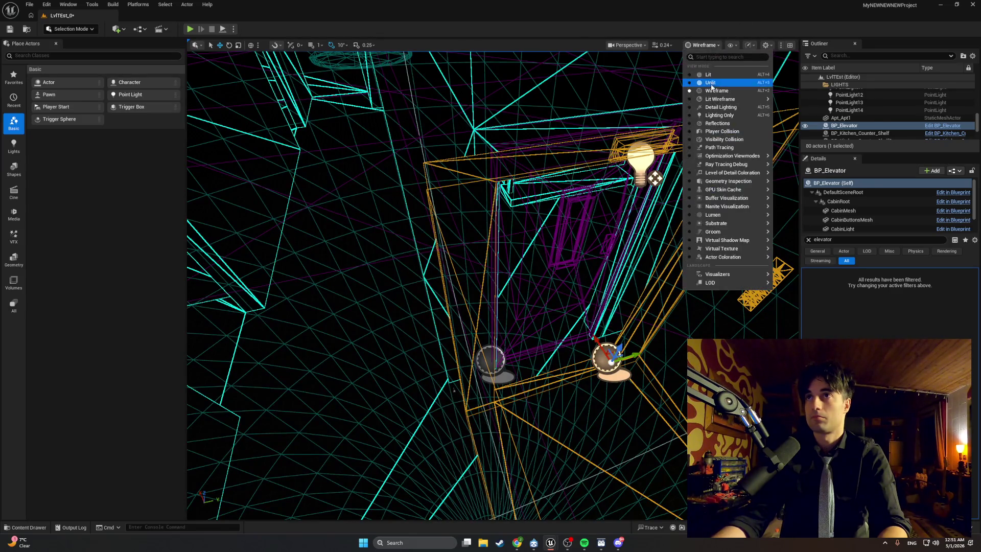
{"action": "left_click", "coordinate": [714, 99]}
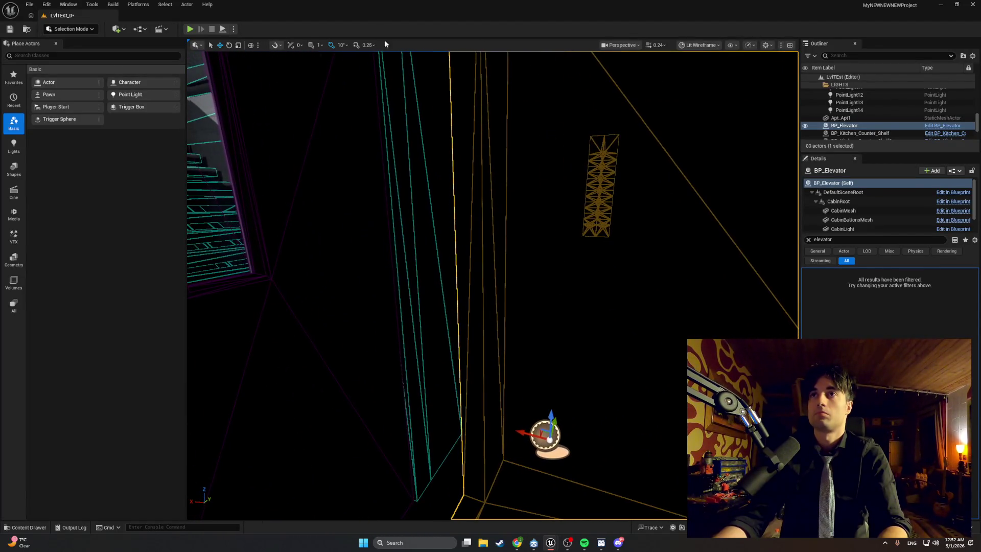
Run a quick play test of the level and stop it
{"action": "left_click", "coordinate": [190, 28]}
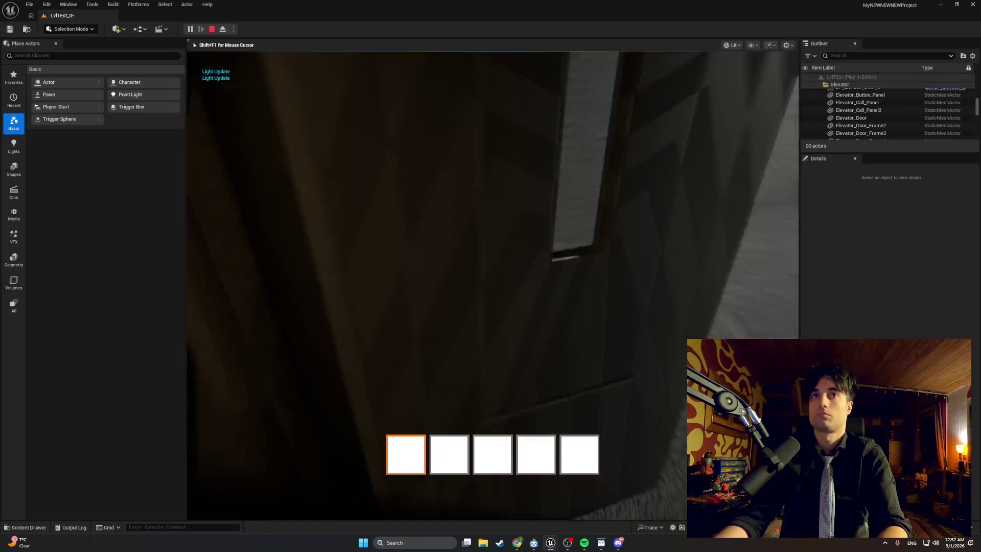
{"action": "key", "text": "Escape"}
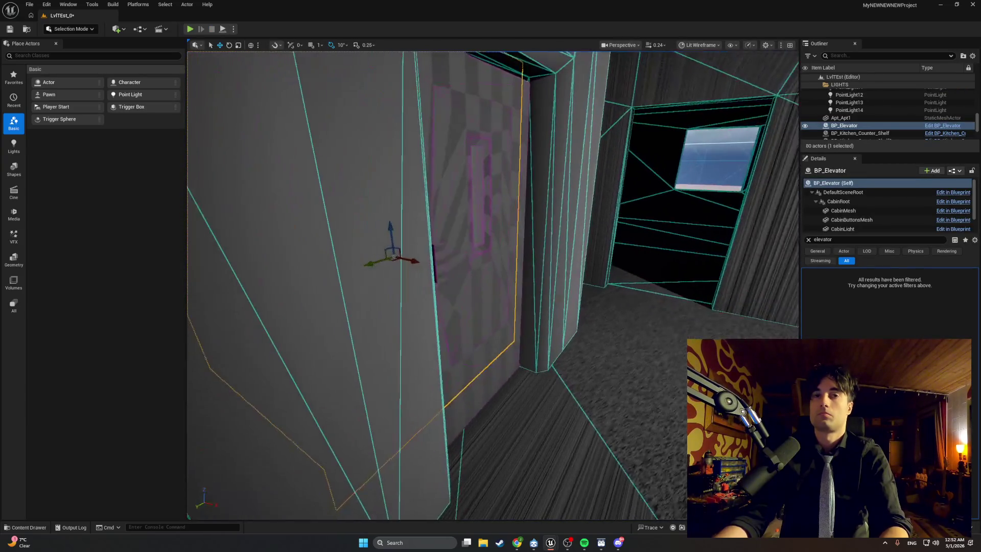
{"action": "scroll", "coordinate": [340, 236], "scroll_direction": "down", "scroll_amount": 5}
Set Elevator Ref on BP_Elevator_Door_1 and BP_Elevator_Door_2 to BP_Elevator
{"action": "left_click", "coordinate": [455, 278]}
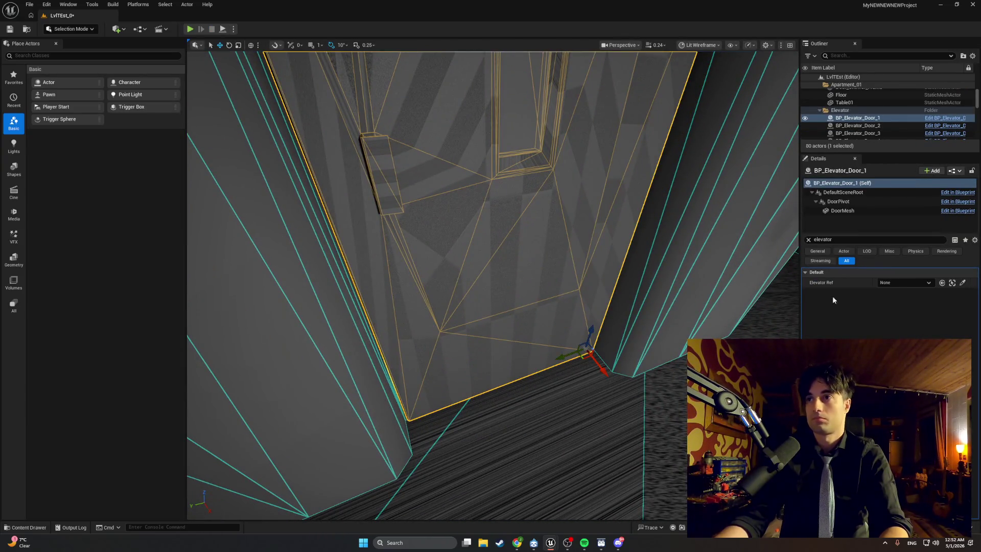
{"action": "left_click", "coordinate": [896, 284]}
{"action": "left_click", "coordinate": [878, 367]}
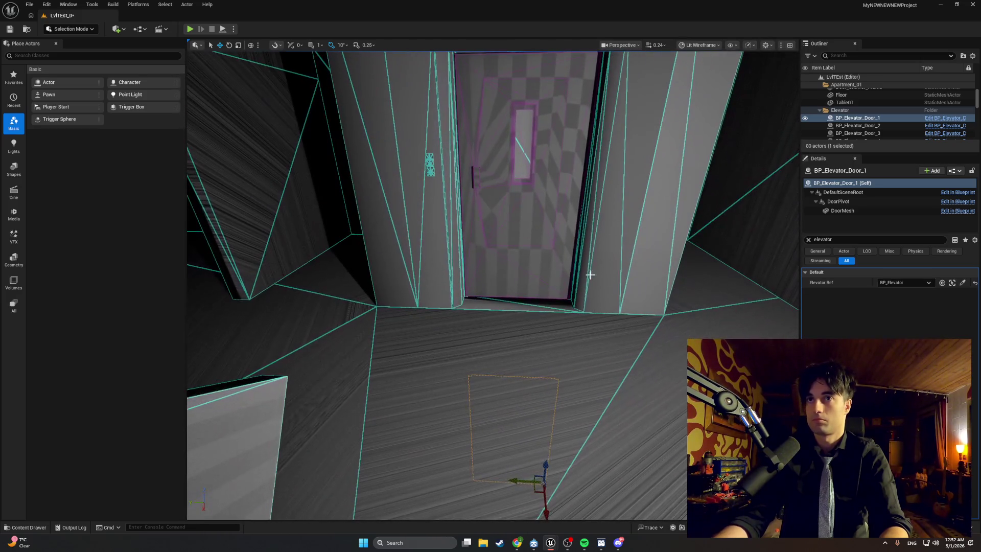
{"action": "right_click", "coordinate": [546, 260]}
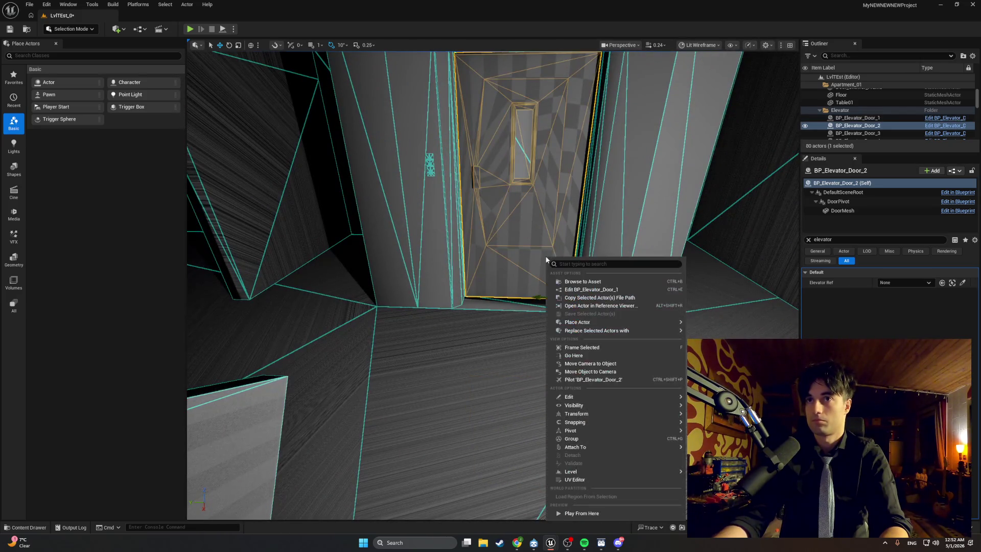
{"action": "left_click", "coordinate": [887, 284]}
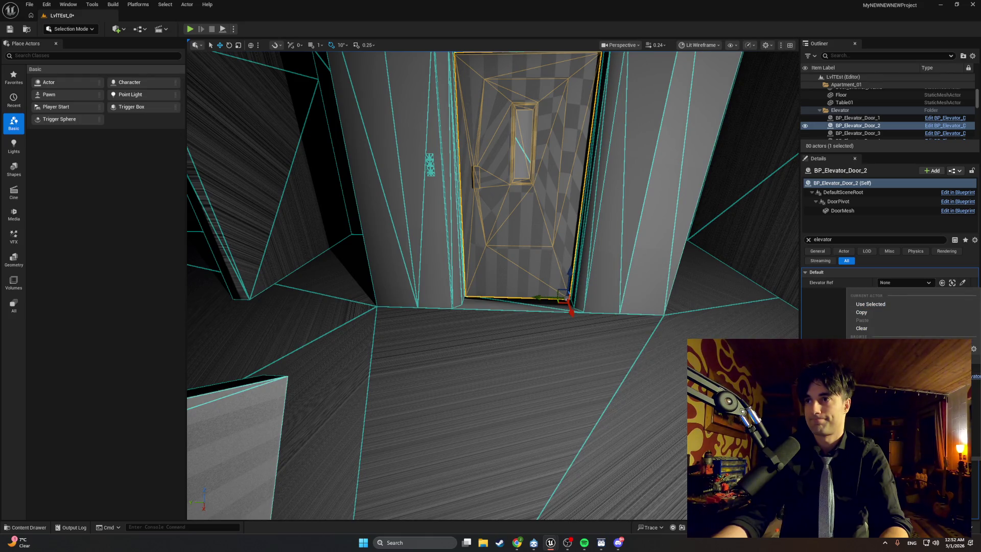
{"action": "left_click", "coordinate": [883, 312]}
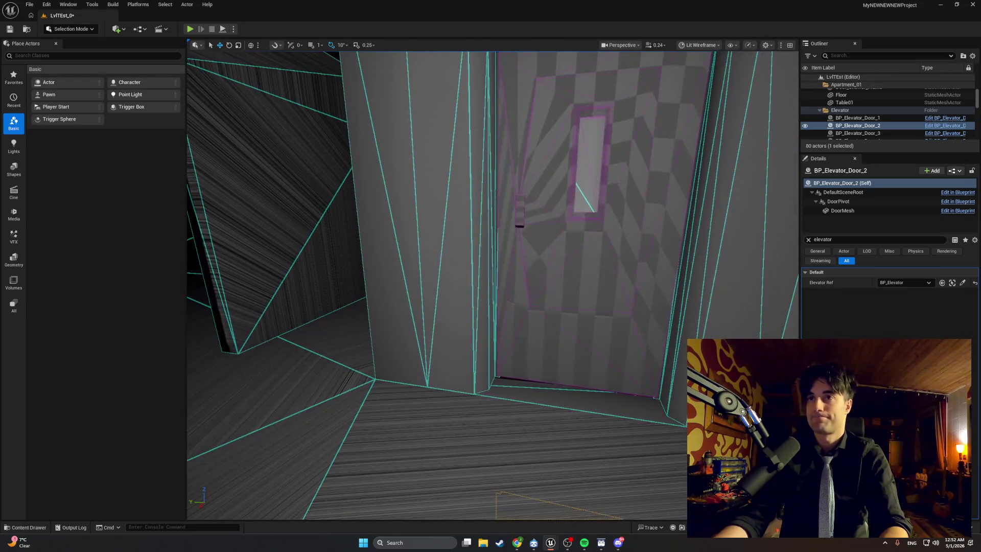
Set Elevator Ref on doors 3, 4 and 5 to BP_Elevator and save the level
{"action": "left_click", "coordinate": [587, 256]}
{"action": "right_click", "coordinate": [889, 283]}
{"action": "left_click", "coordinate": [881, 320]}
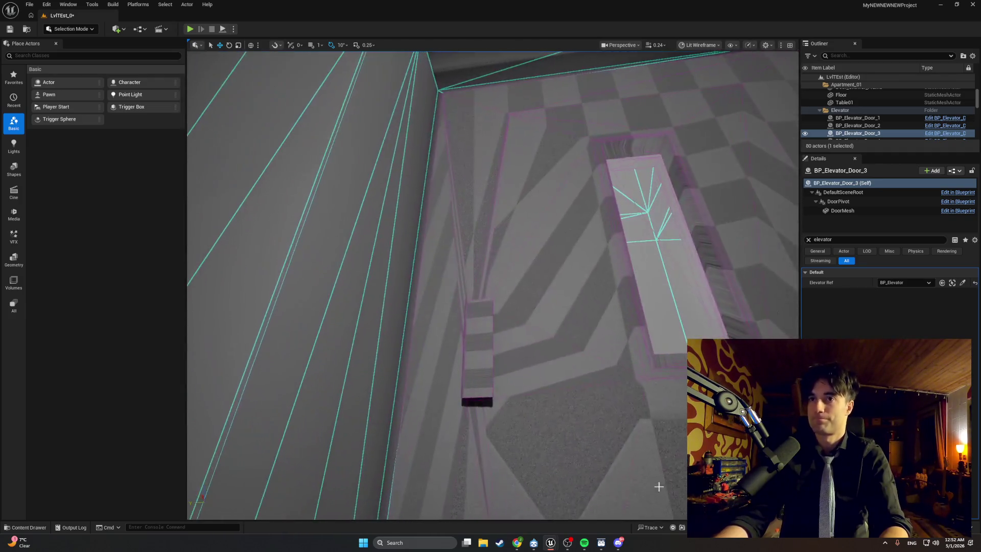
{"action": "left_click", "coordinate": [787, 335]}
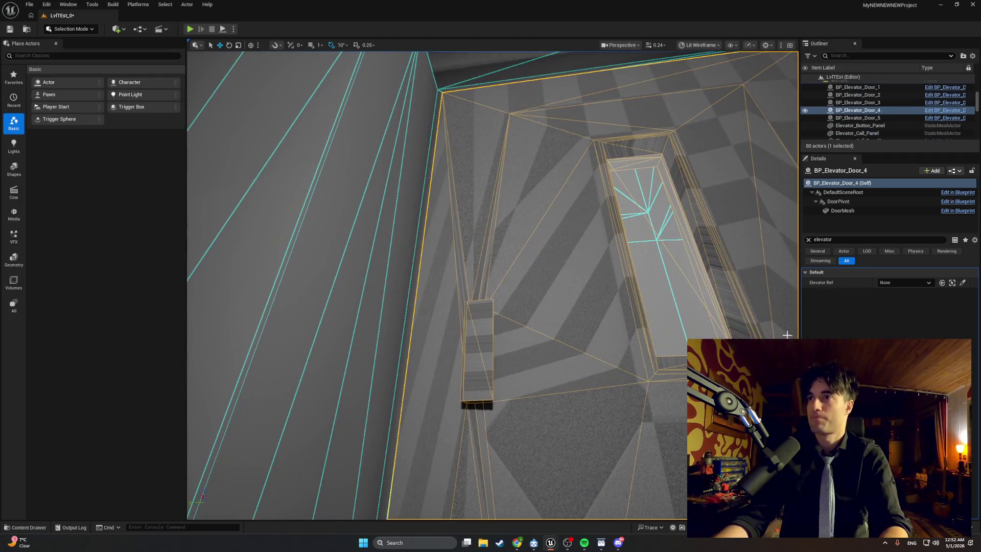
{"action": "right_click", "coordinate": [893, 284]}
{"action": "left_click", "coordinate": [878, 352]}
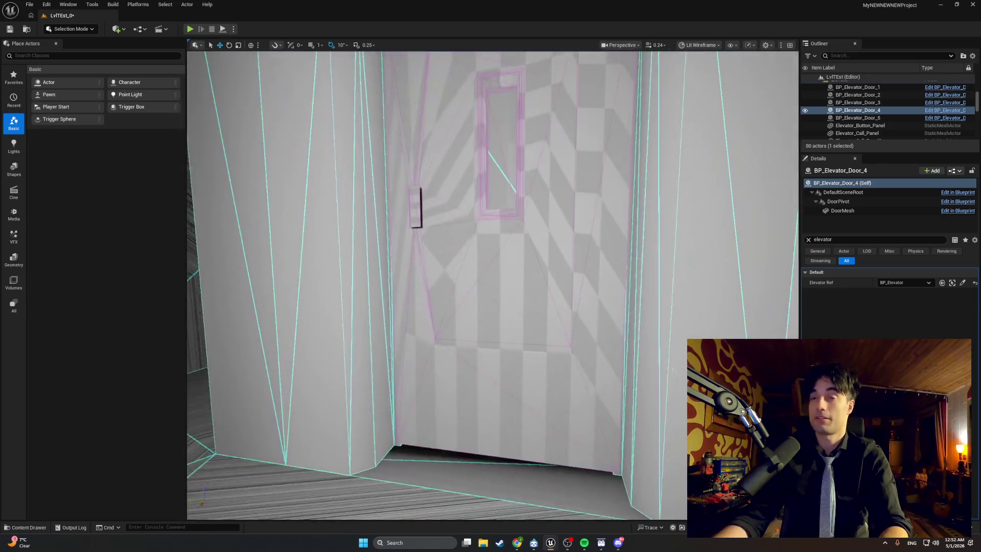
{"action": "left_click", "coordinate": [511, 307]}
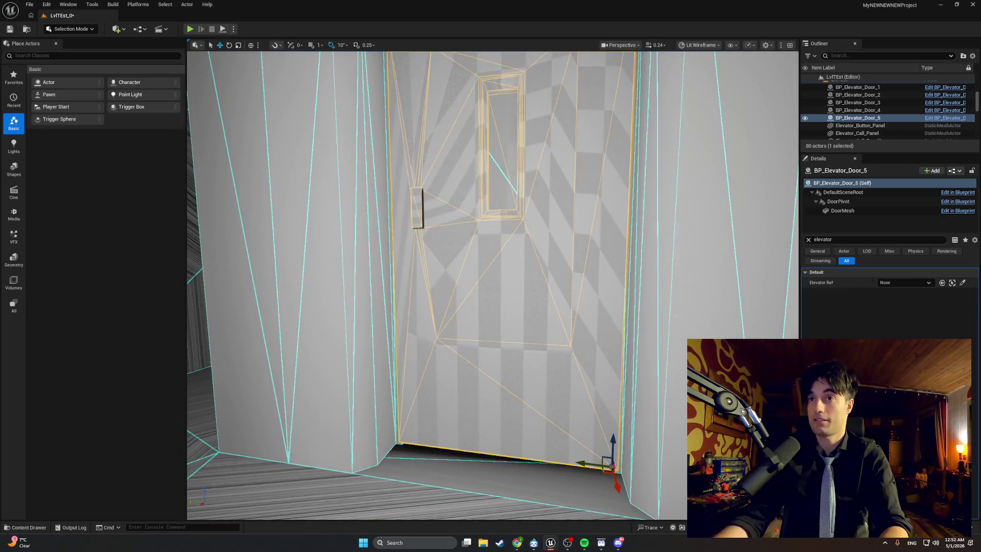
{"action": "right_click", "coordinate": [888, 283]}
{"action": "left_click", "coordinate": [878, 352]}
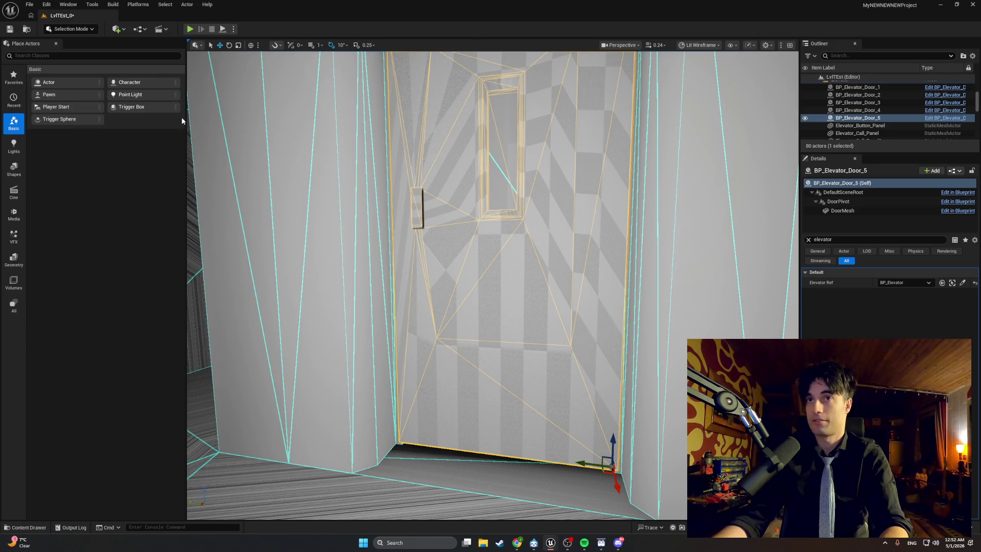
{"action": "left_click", "coordinate": [9, 29]}
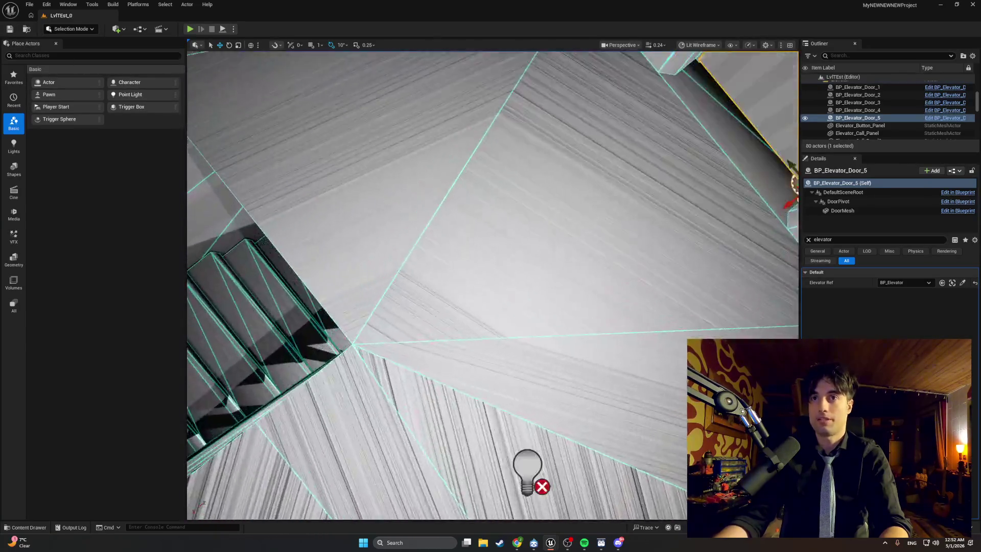
{"action": "left_click_drag", "start_coordinate": [659, 407], "coordinate": [659, 407]}
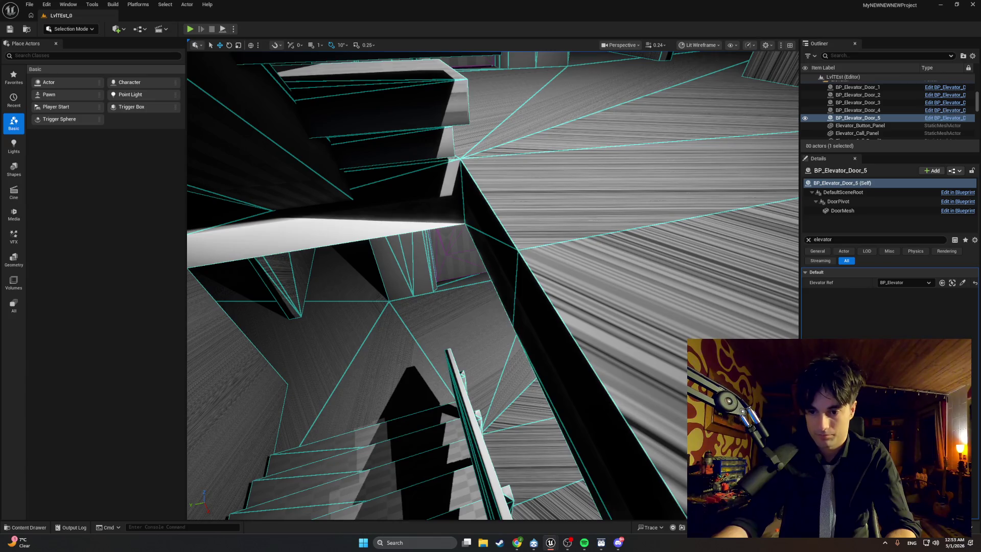
{"action": "key", "text": "alt+p"}
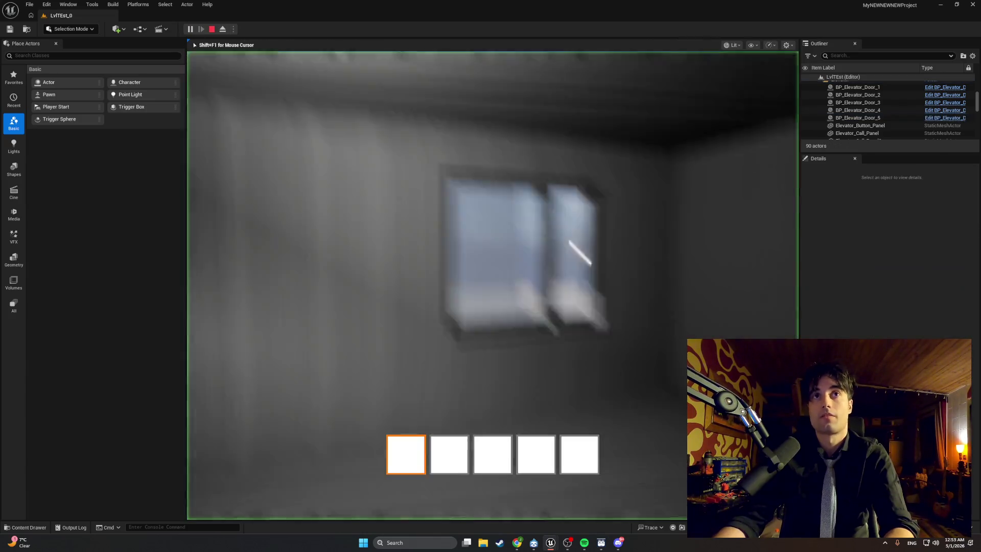
{"action": "key", "text": "w"}
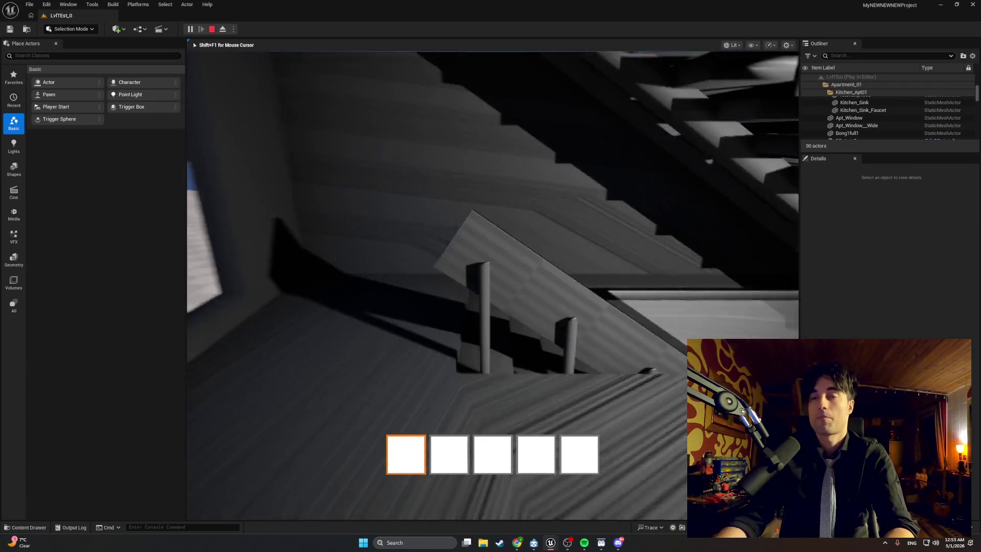
{"action": "key", "text": "w"}
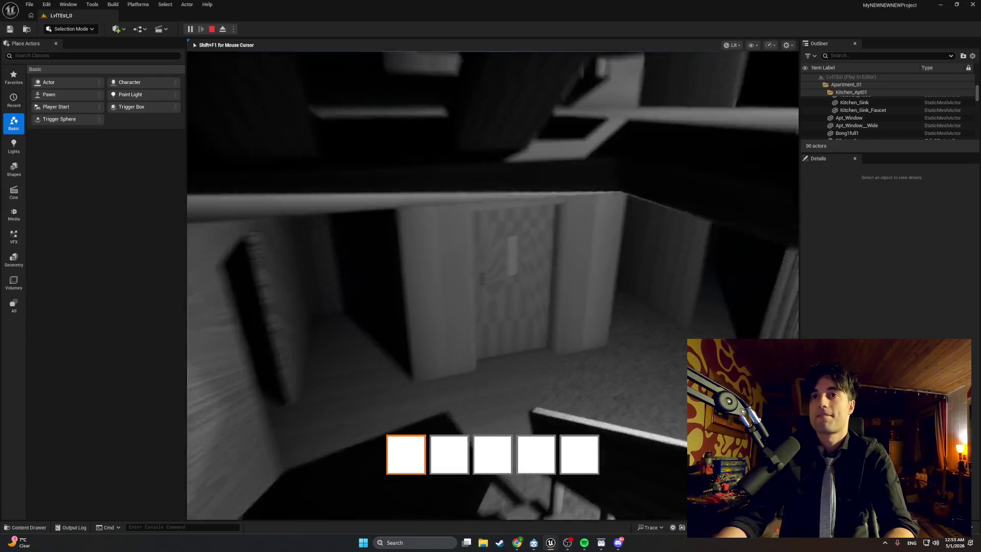
{"action": "key", "text": "e"}
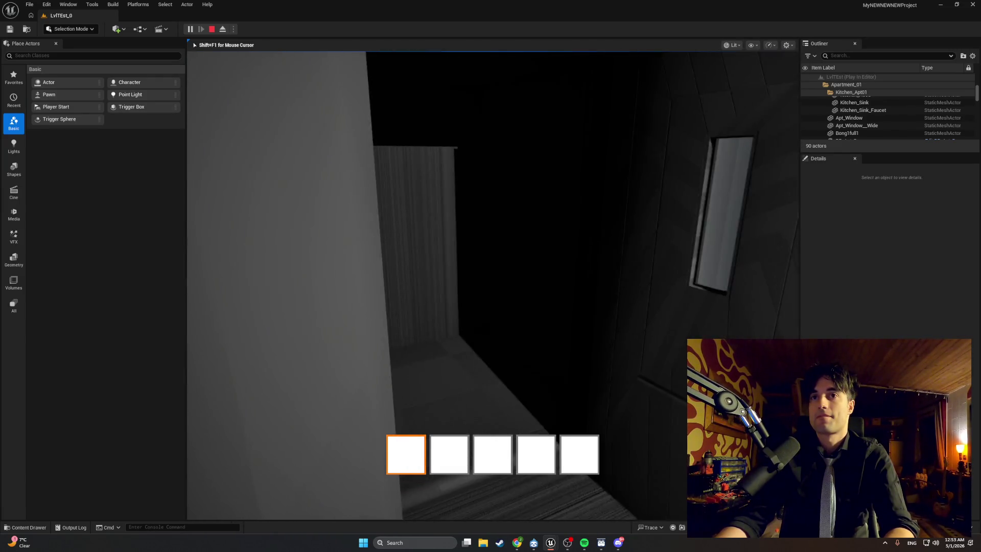
{"action": "key", "text": "w"}
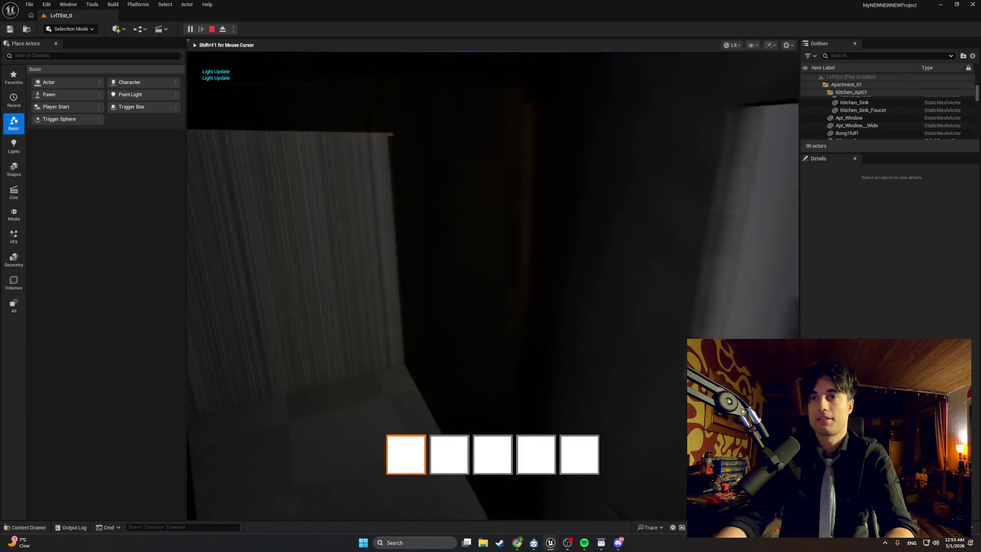
{"action": "key", "text": "a"}
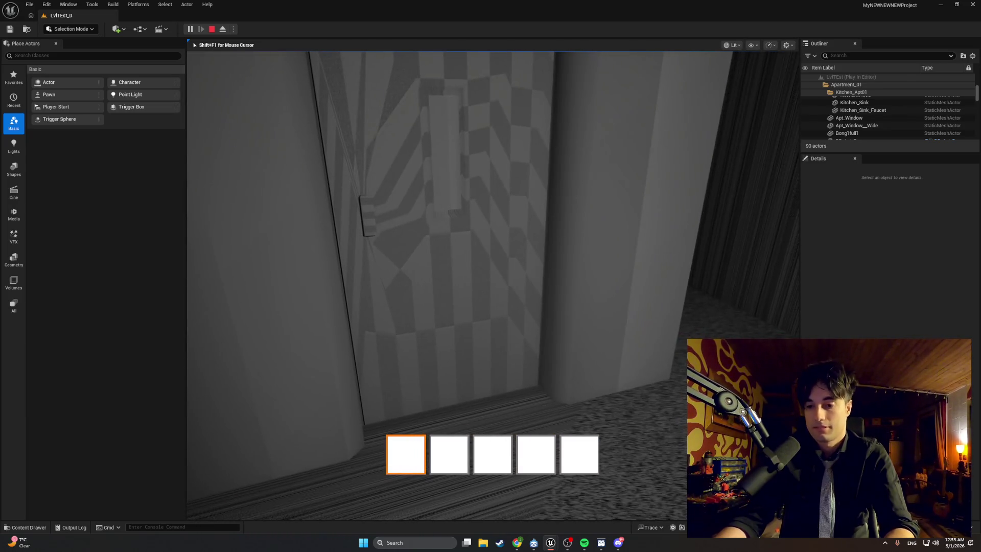
{"action": "key", "text": "Escape"}
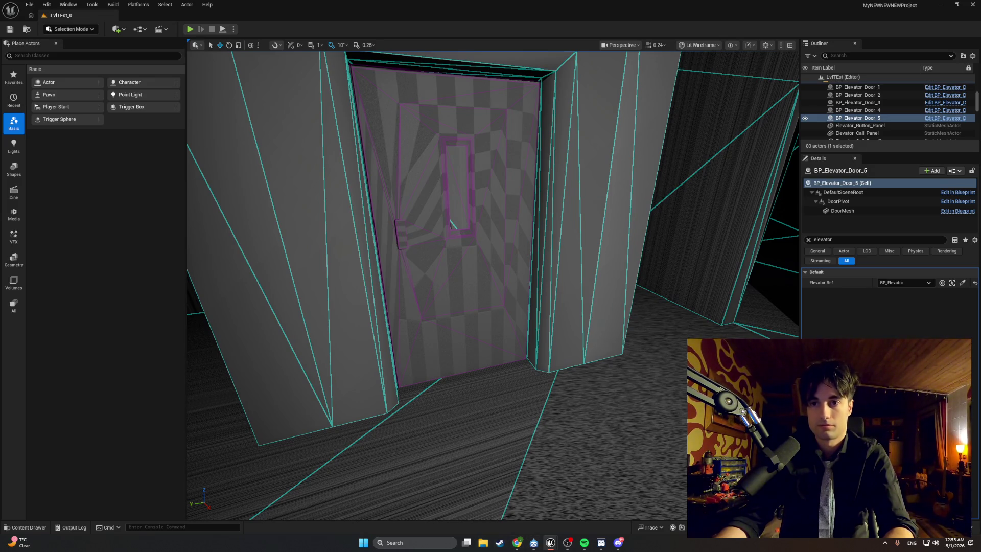
{"action": "mouse_move", "coordinate": [550, 542]}
{"action": "left_click", "coordinate": [588, 521]}
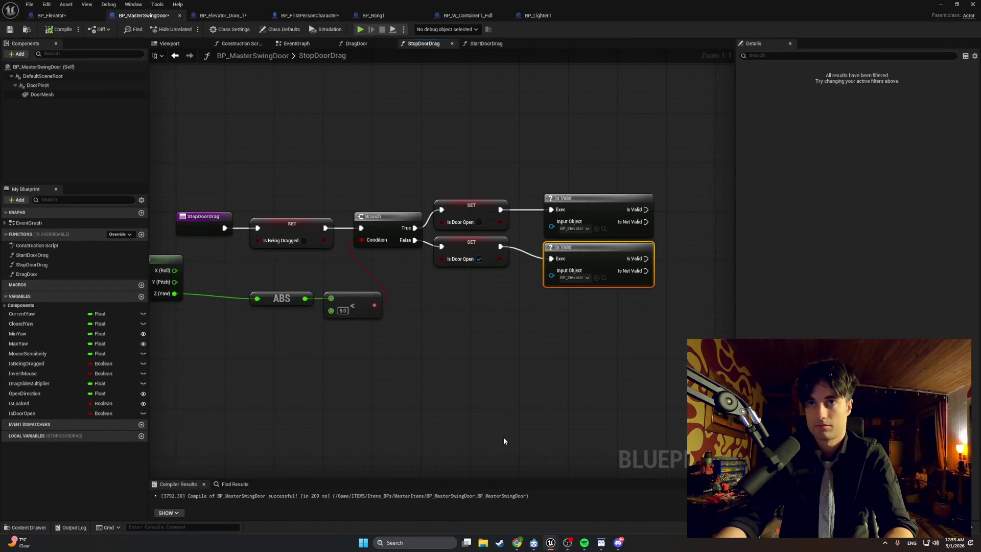
{"action": "key", "text": "Home"}
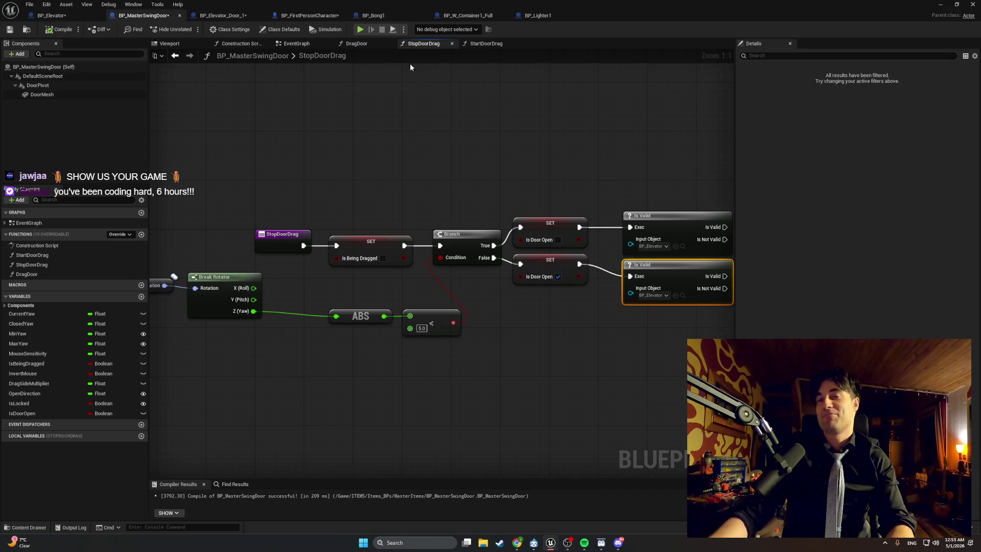
{"action": "left_click", "coordinate": [362, 30]}
{"action": "left_click", "coordinate": [614, 97]}
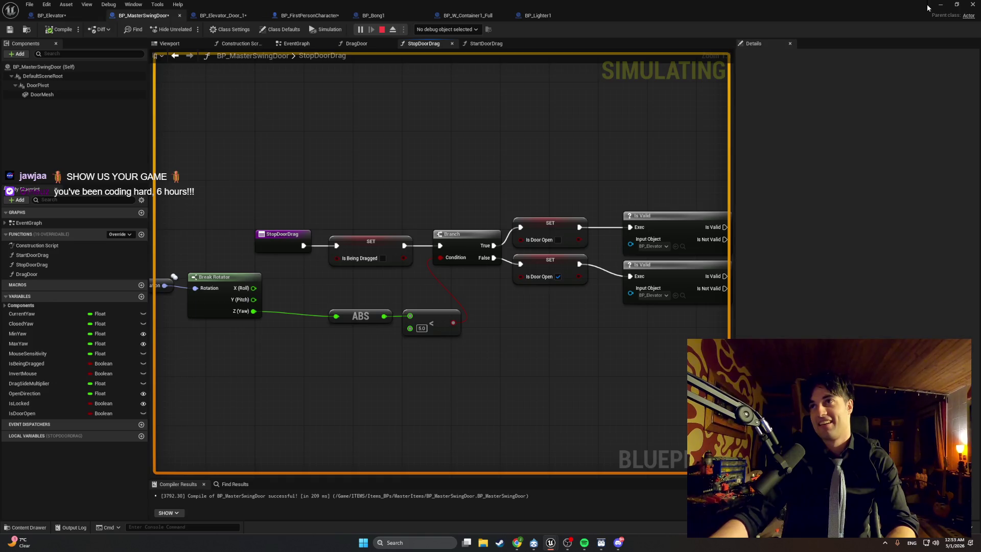
{"action": "left_click", "coordinate": [940, 5]}
{"action": "left_click", "coordinate": [213, 29]}
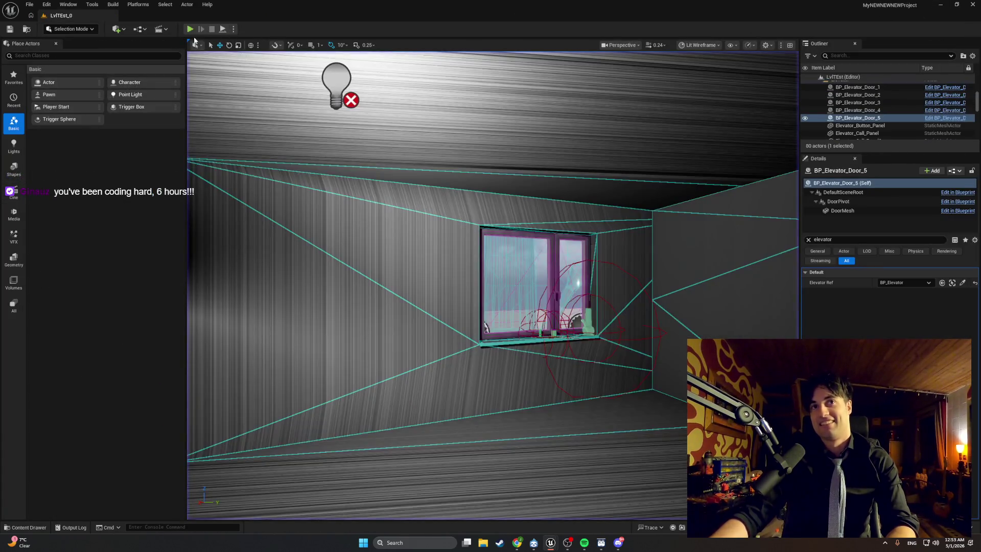
Start play mode, place, pick up, use and drop the glass bong, then open the checkered door
{"action": "left_click", "coordinate": [190, 29]}
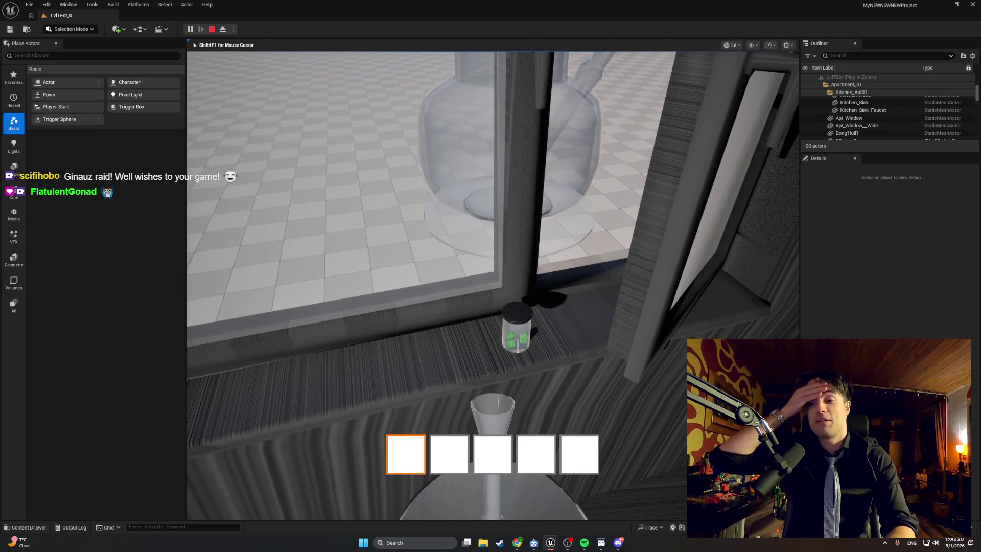
{"action": "key", "text": "e"}
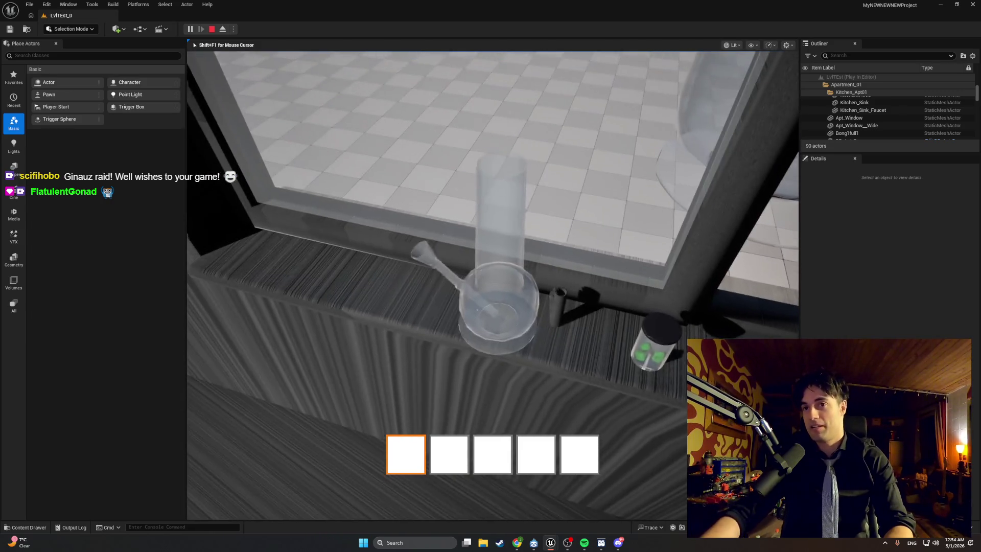
{"action": "key", "text": "e"}
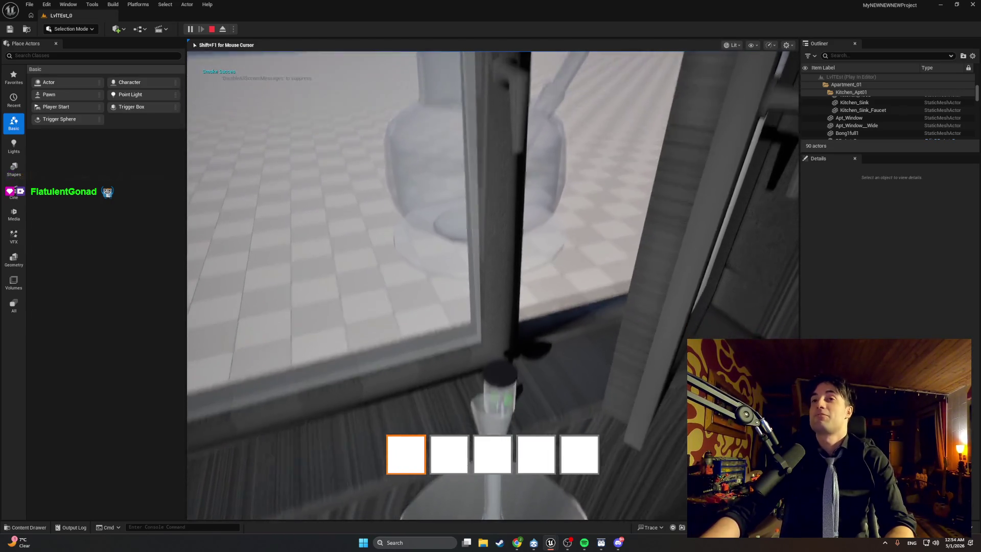
{"action": "key", "text": "f"}
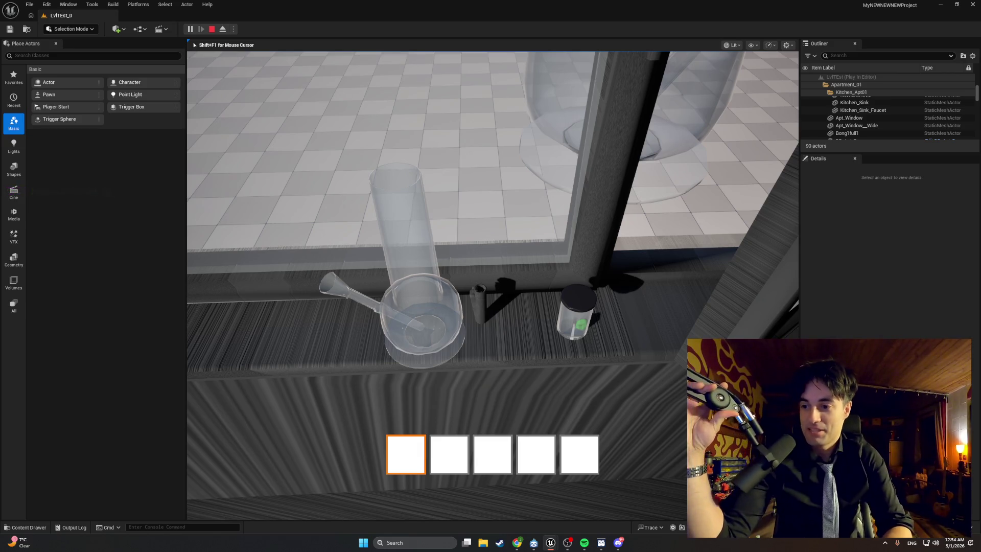
{"action": "key", "text": "e"}
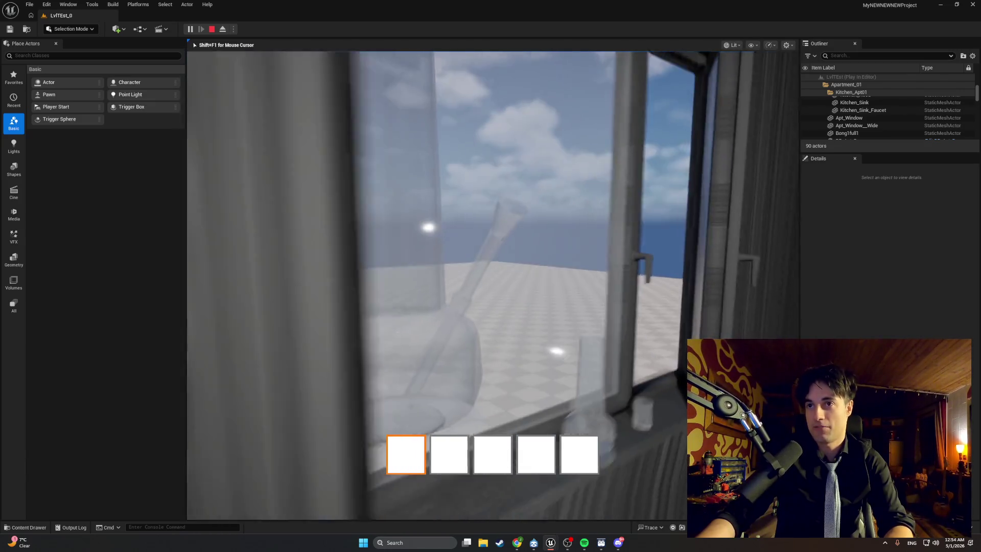
{"action": "key", "text": "e"}
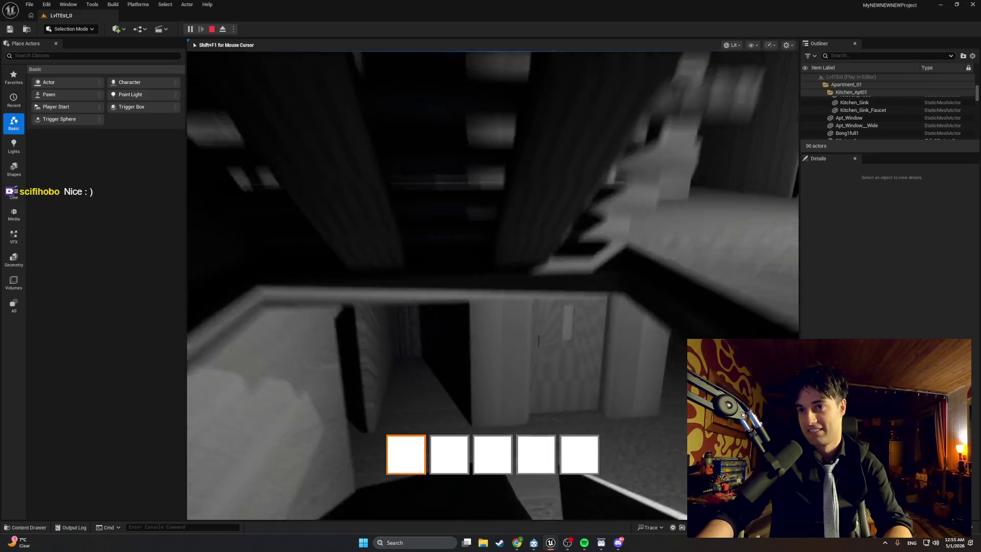
{"action": "key", "text": "w"}
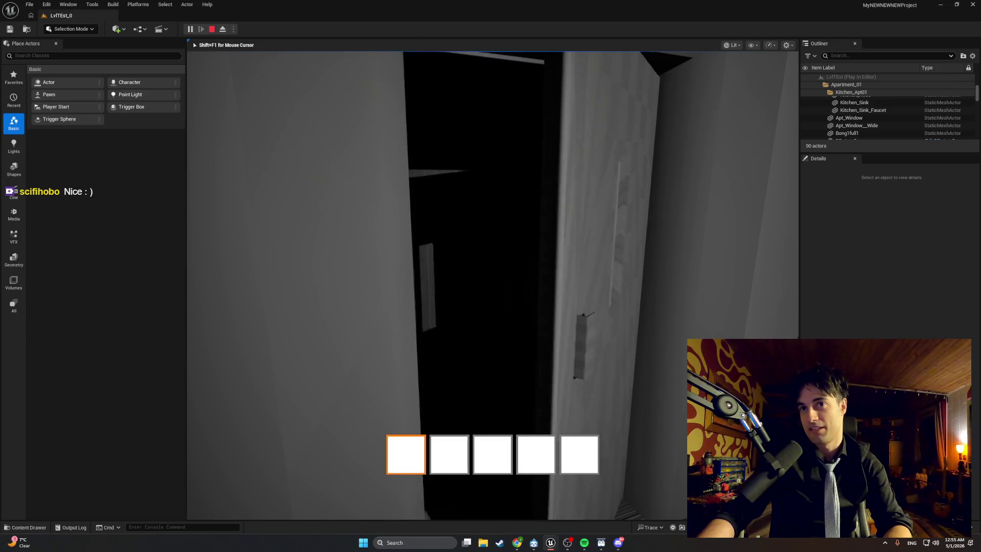
{"action": "key", "text": "e"}
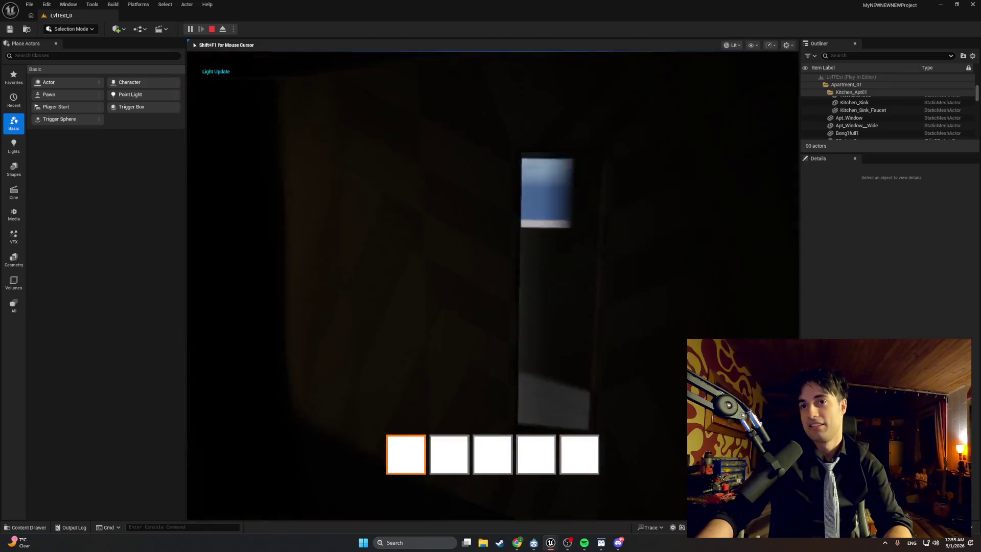
Walk the player from the lit doorway over to the apartment window
{"action": "key", "text": "e"}
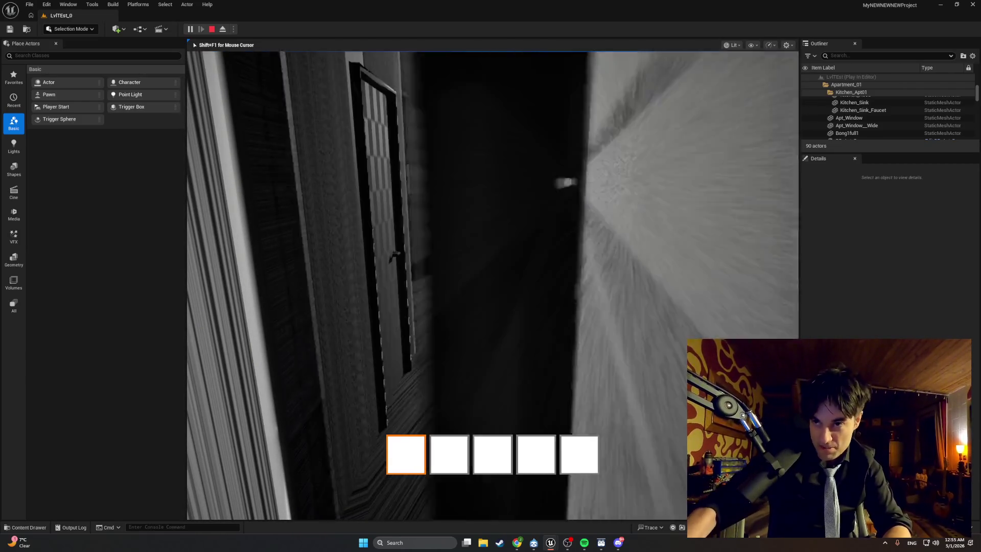
{"action": "key", "text": "w"}
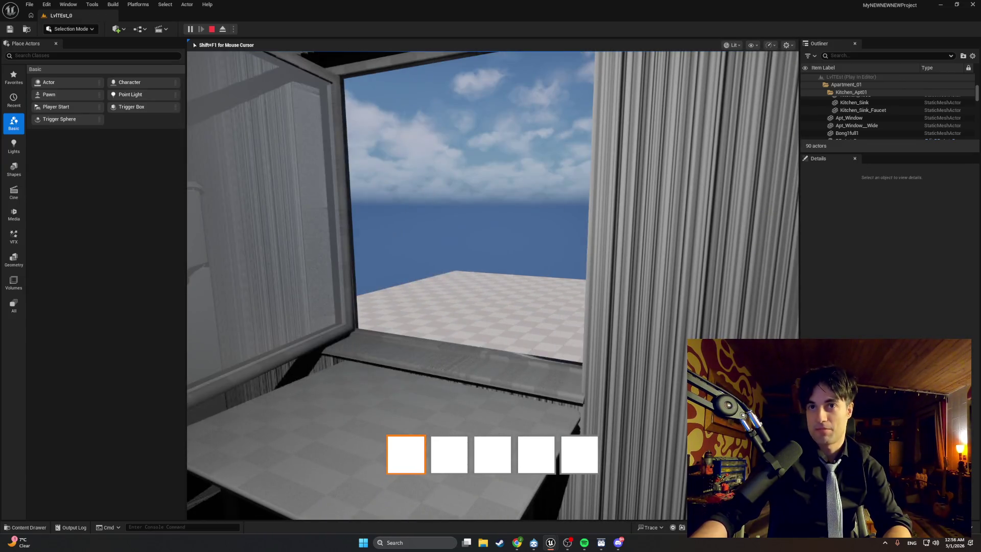
{"action": "key", "text": "w"}
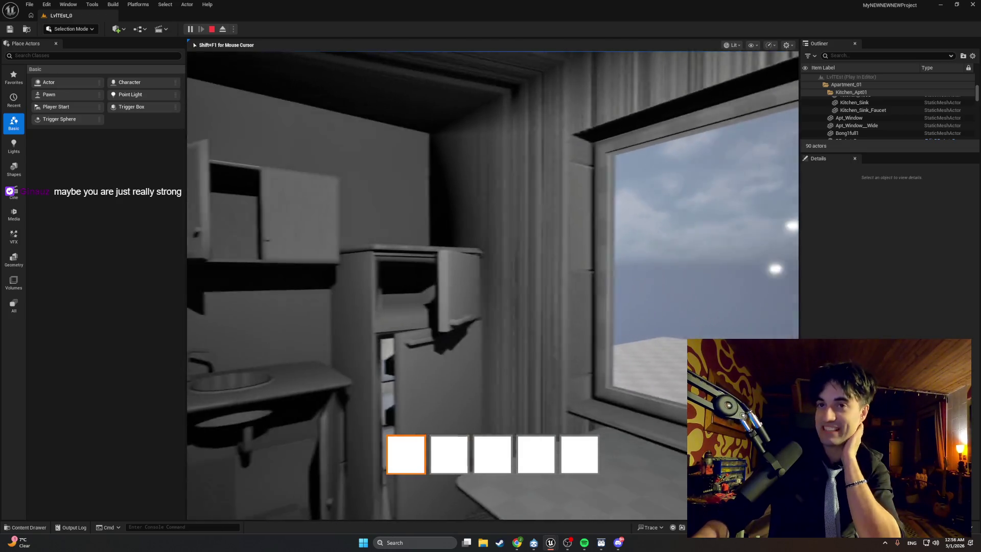
Walk through the stairwell and hall into the kitchen until facing the fridge doors
{"action": "key", "text": "w"}
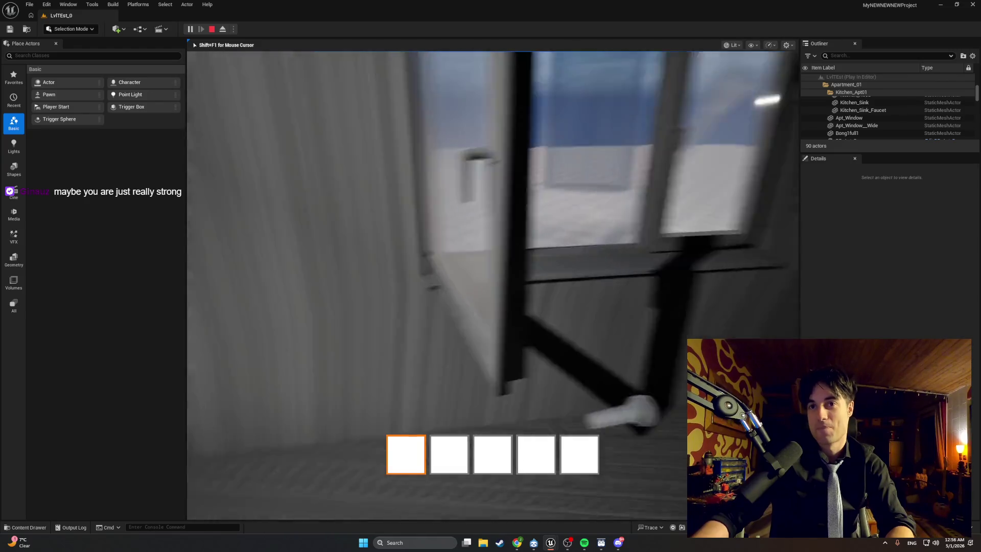
{"action": "key", "text": "w"}
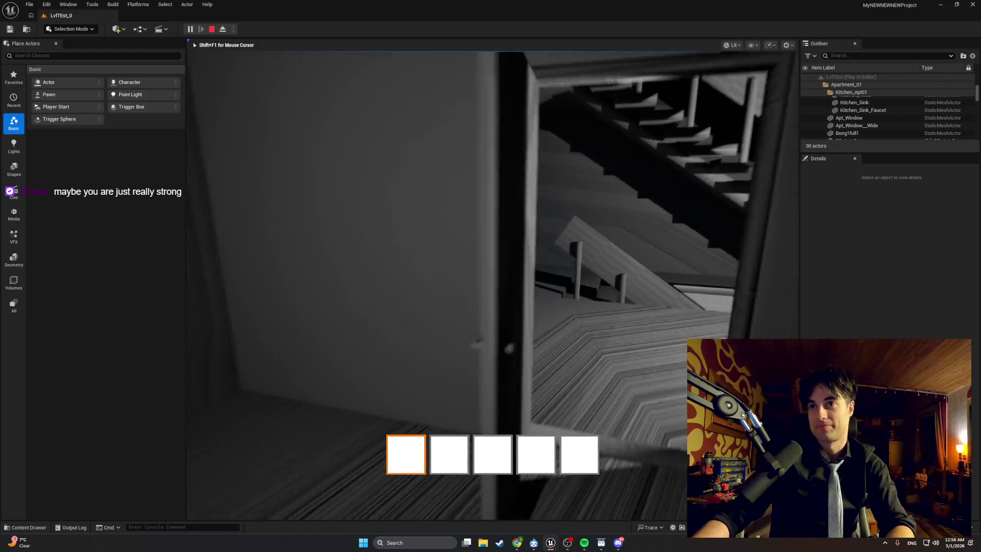
{"action": "key", "text": "w"}
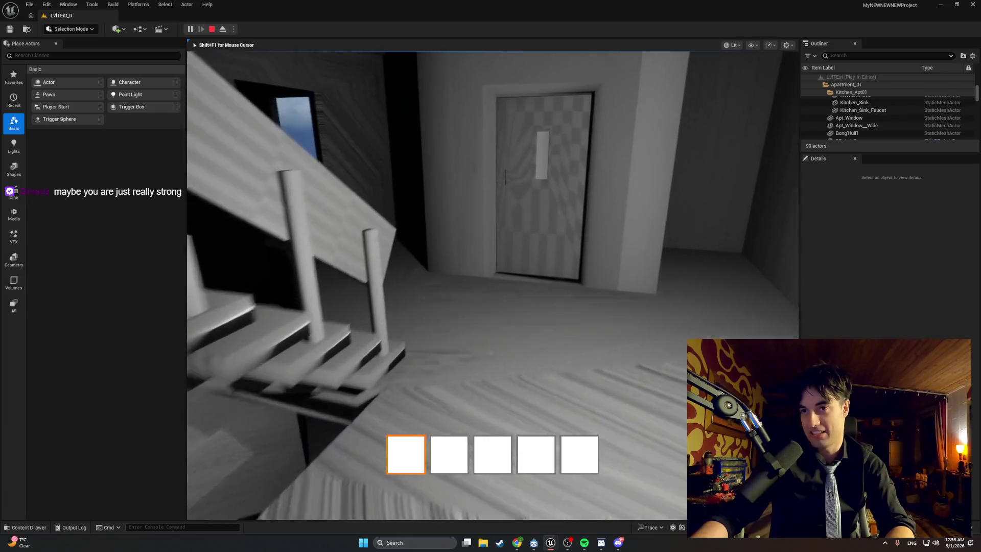
{"action": "key", "text": "w"}
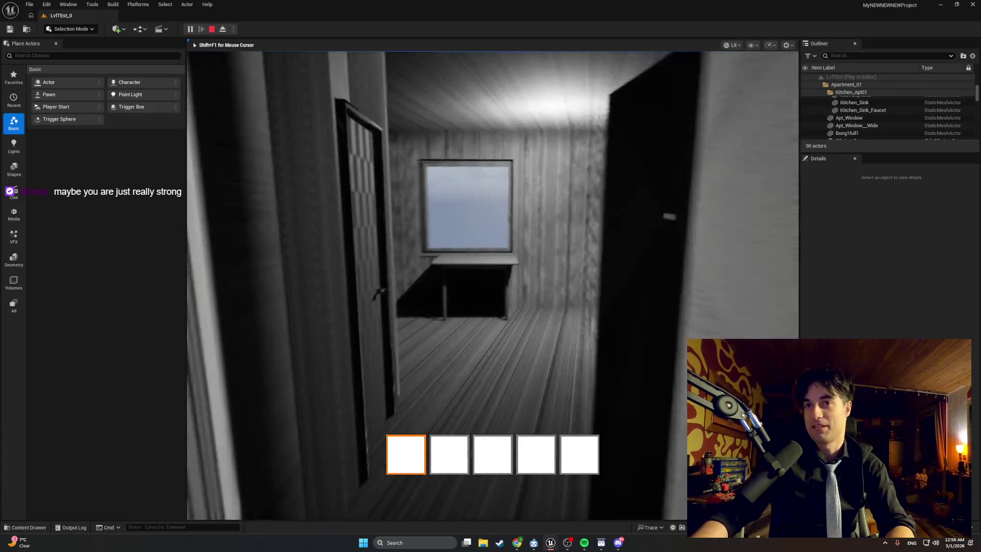
{"action": "key", "text": "w"}
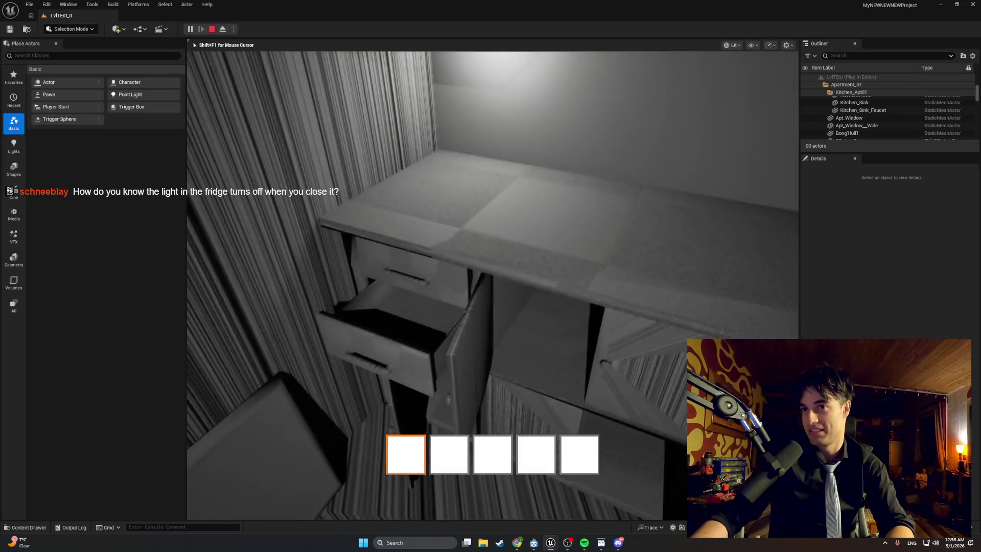
{"action": "key", "text": "w"}
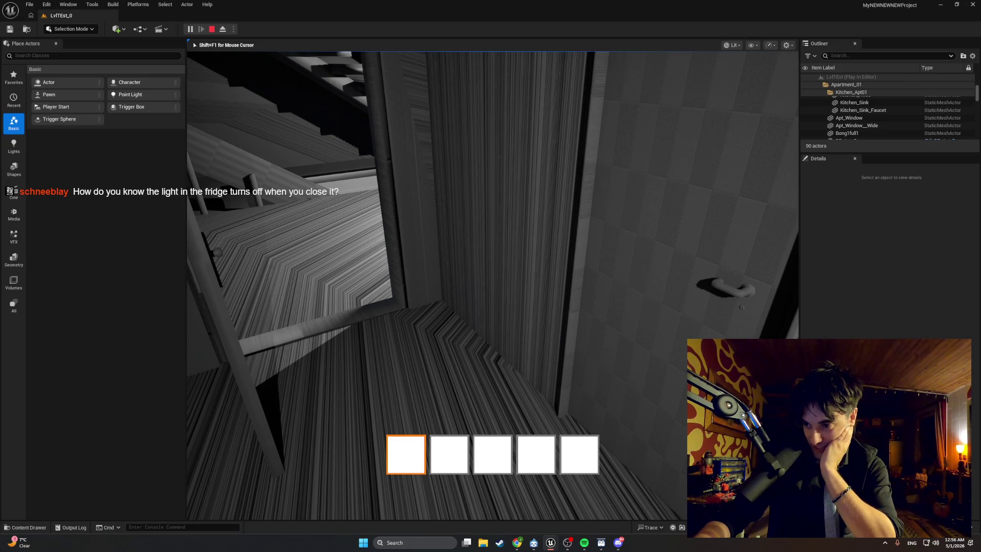
{"action": "key", "text": "w"}
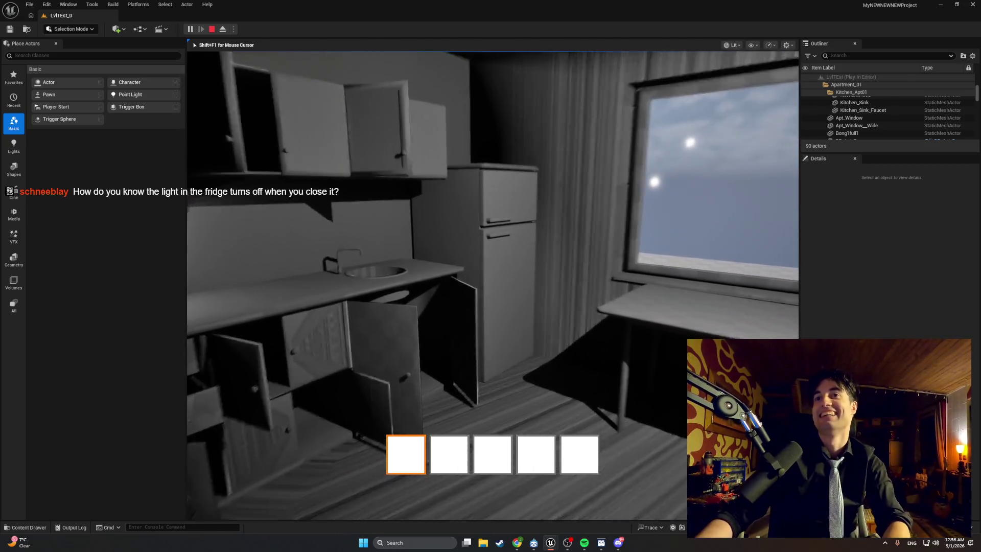
{"action": "key", "text": "w"}
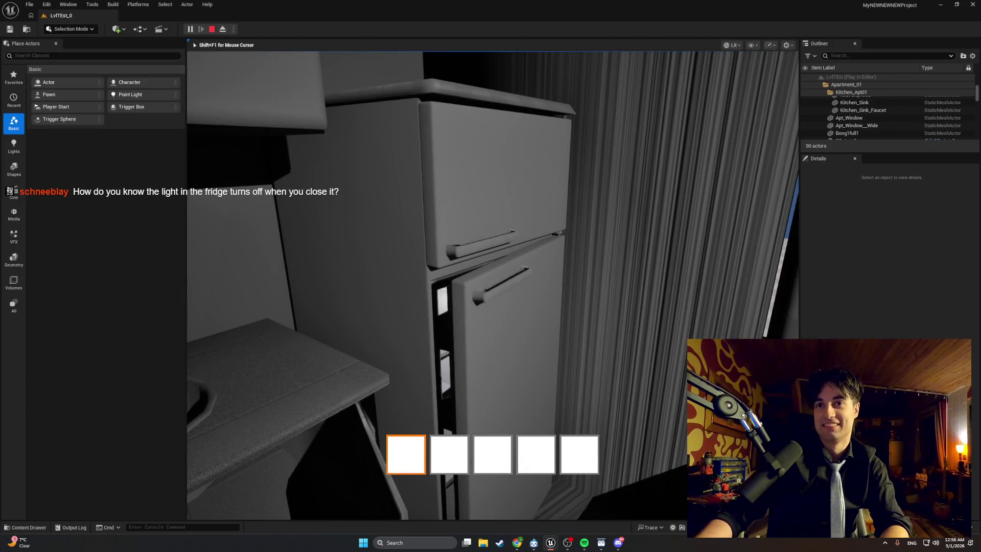
{"action": "key", "text": "w"}
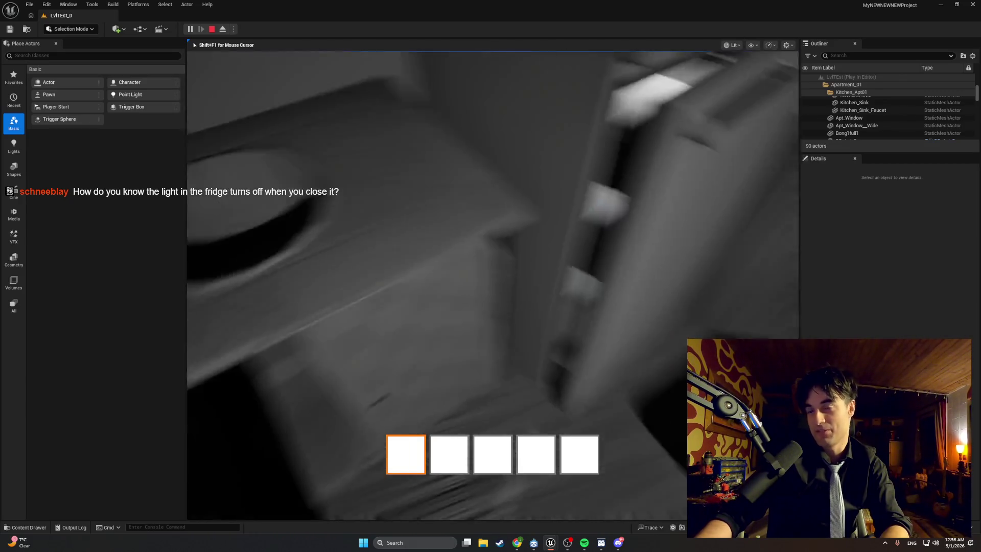
{"action": "key", "text": "w"}
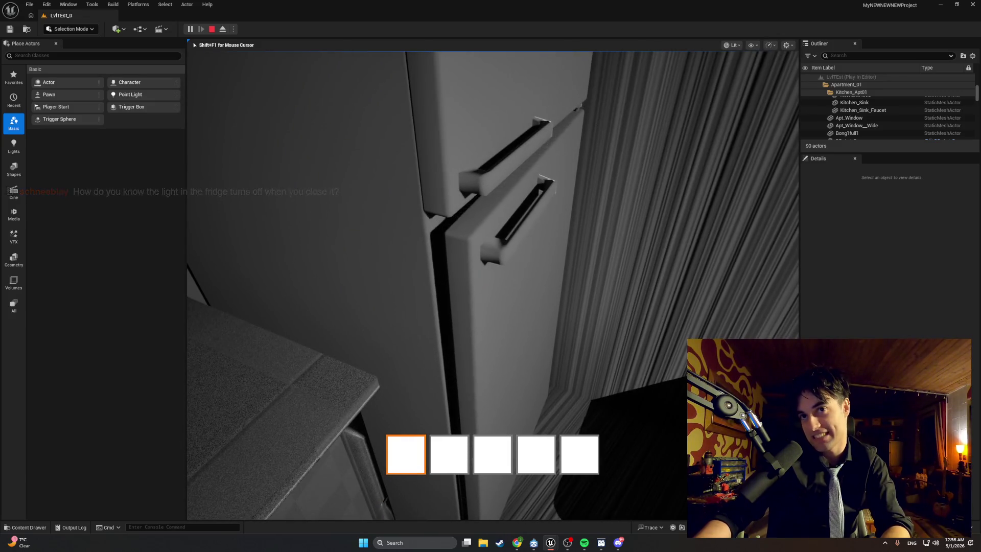
Pull the fridge's lower door partly open and view it from a few angles
{"action": "key", "text": "e"}
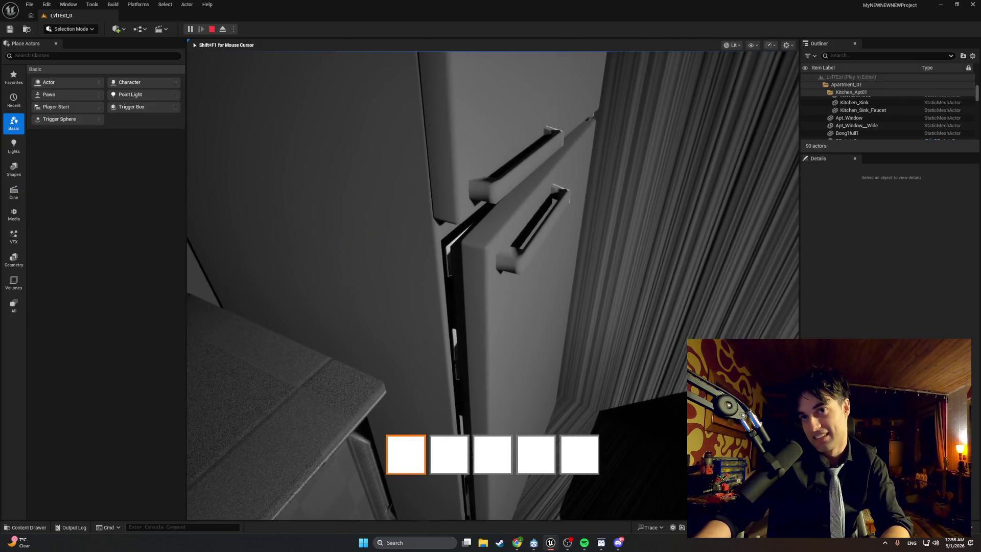
{"action": "key", "text": "a"}
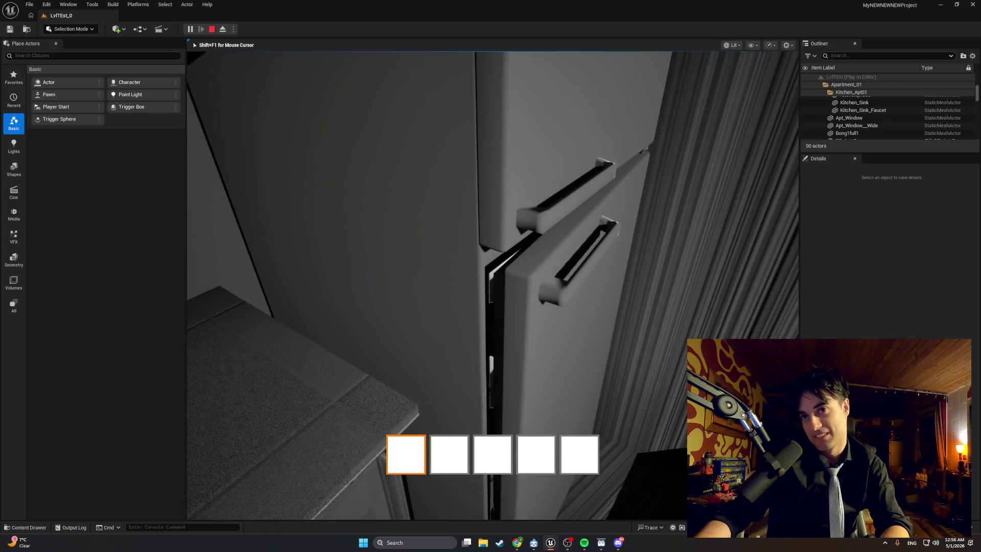
{"action": "key", "text": "d"}
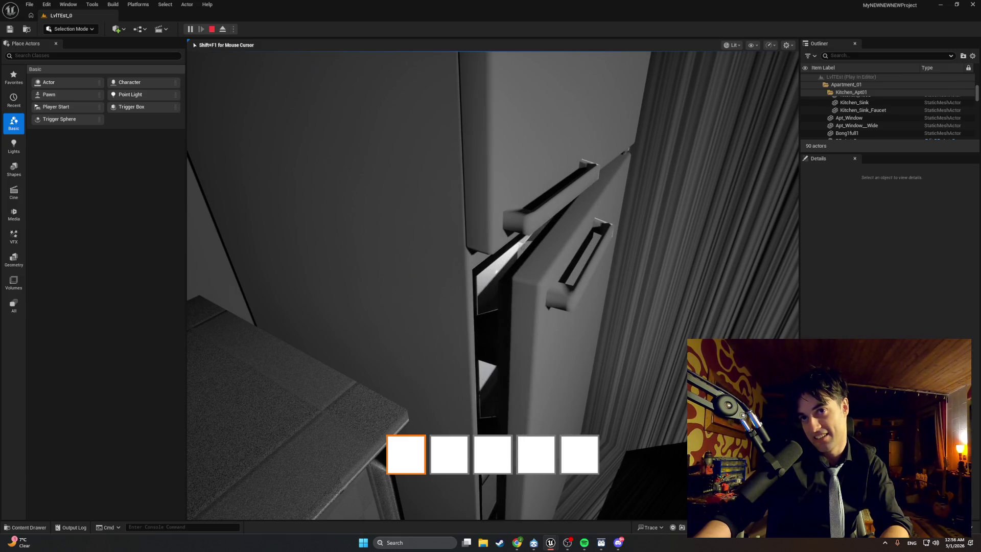
{"action": "key", "text": "w"}
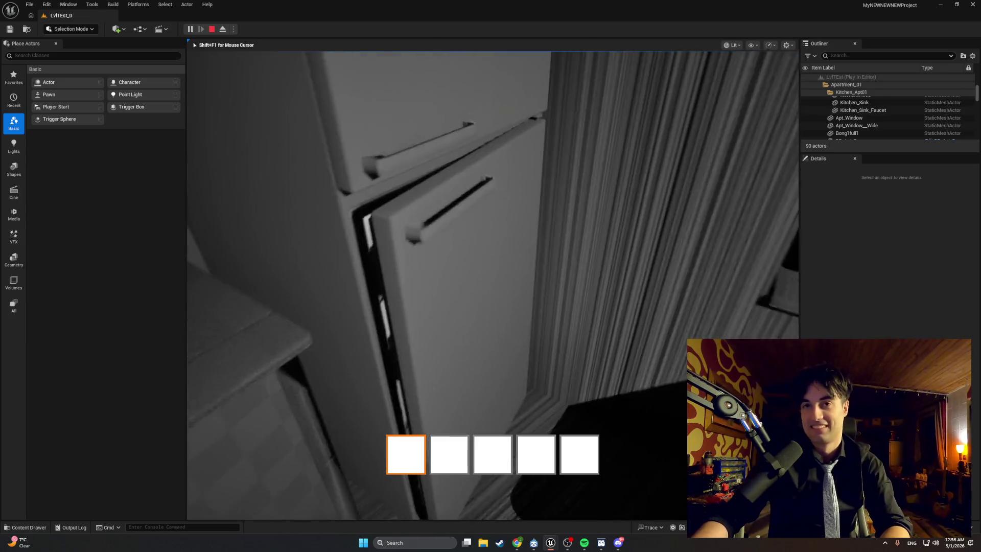
Back away from the fridge and walk through the hallway into the dark closet doorway
{"action": "key", "text": "s"}
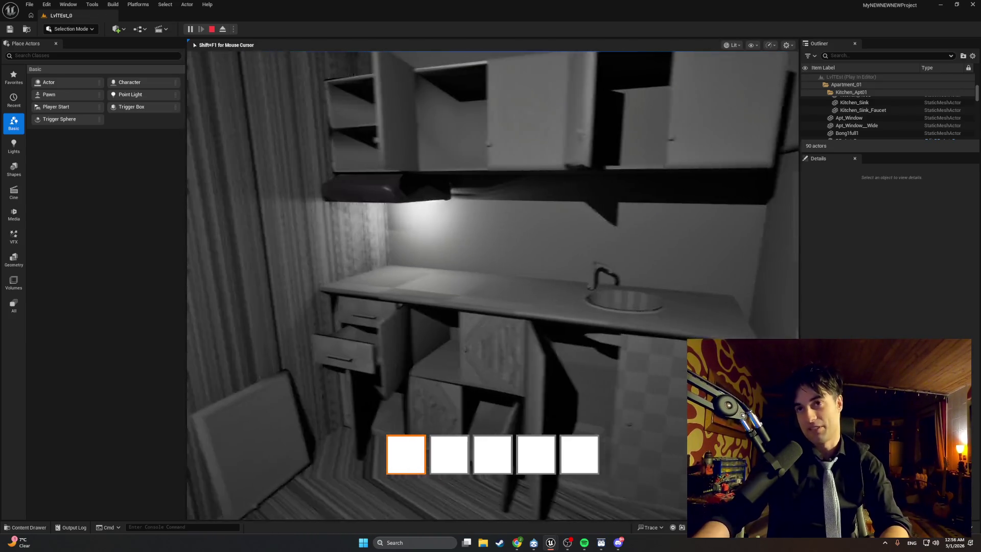
{"action": "key", "text": "a"}
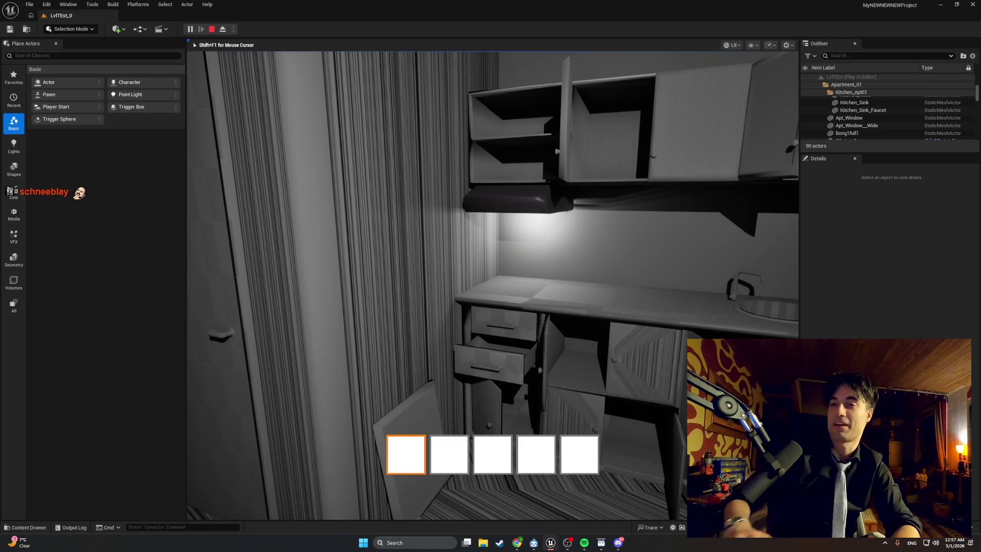
{"action": "mouse_move", "coordinate": [493, 285]}
{"action": "key", "text": "w"}
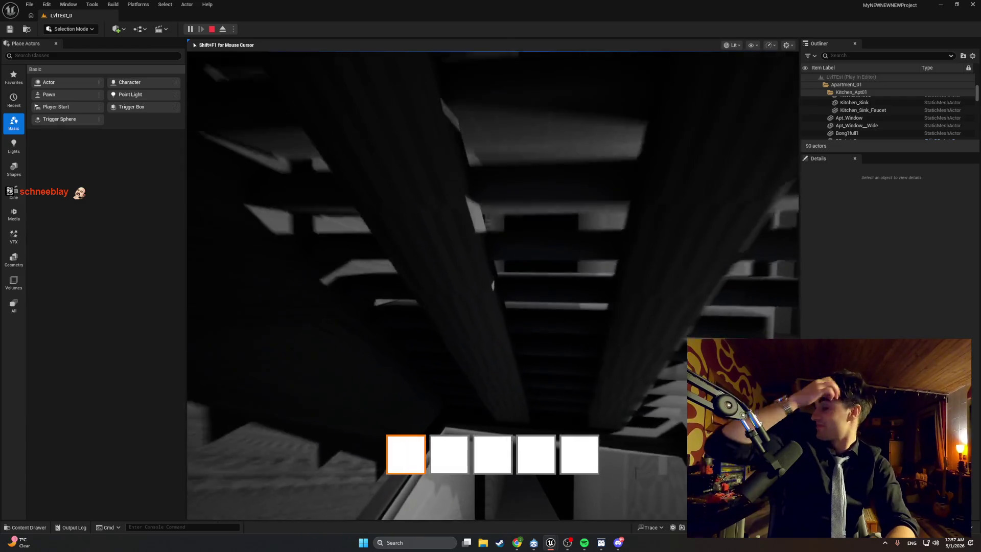
{"action": "key", "text": "w"}
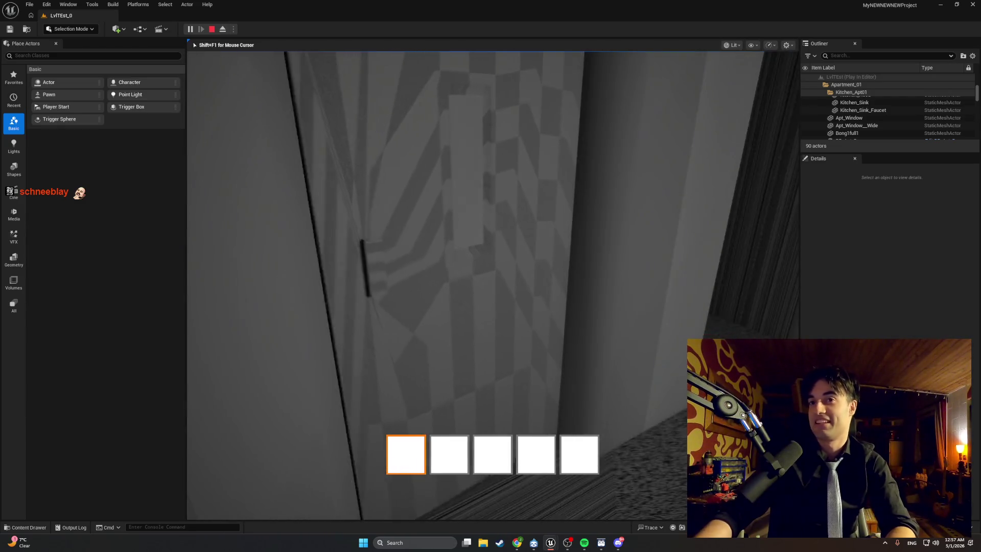
{"action": "key", "text": "w"}
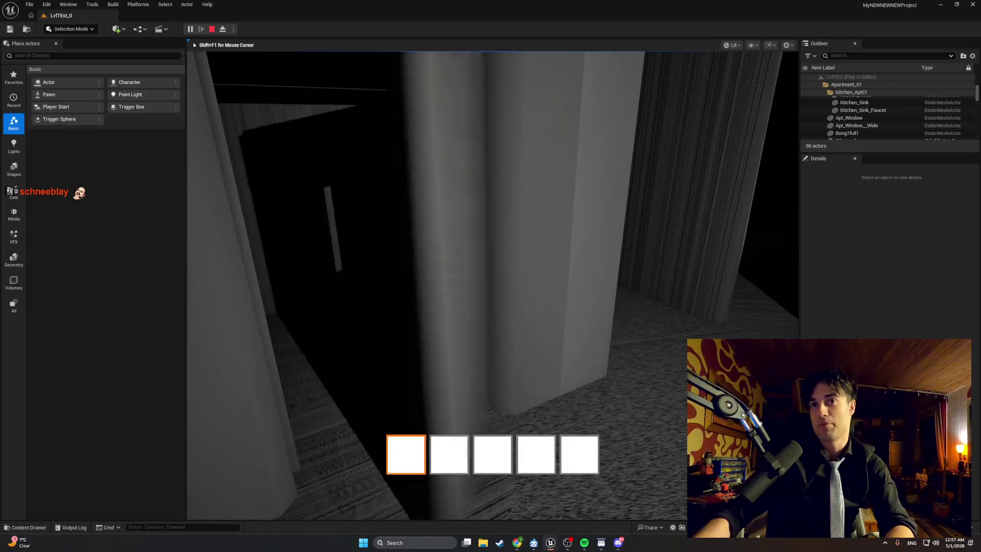
{"action": "key", "text": "w"}
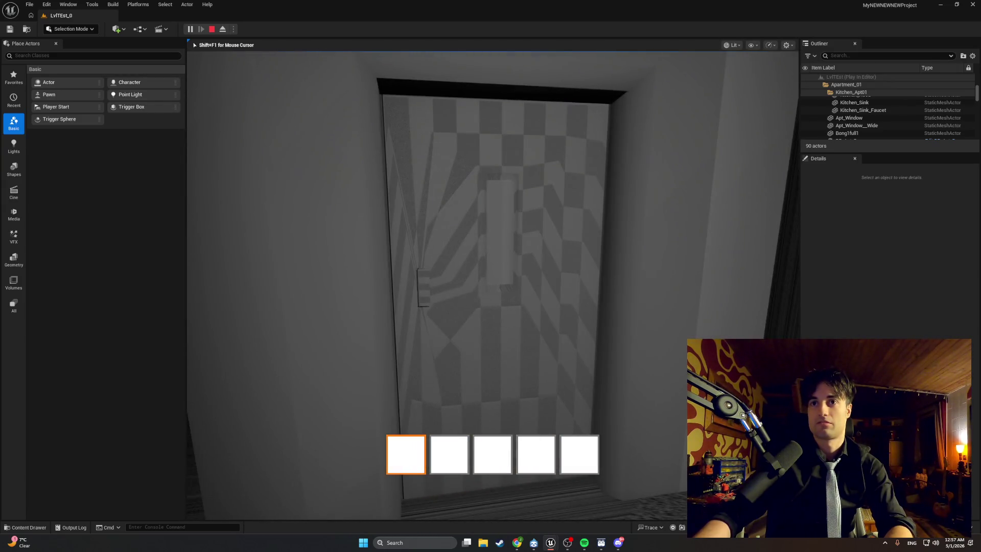
Walk through the checkered door and past the stairs into the beige cabin, triggering Light Update
{"action": "key", "text": "w"}
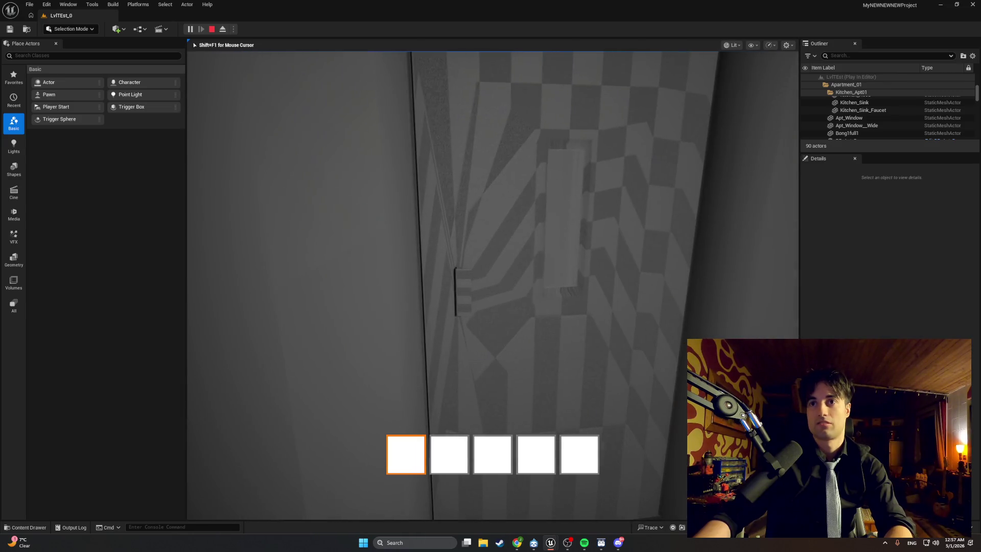
{"action": "key", "text": "e"}
{"action": "key", "text": "w"}
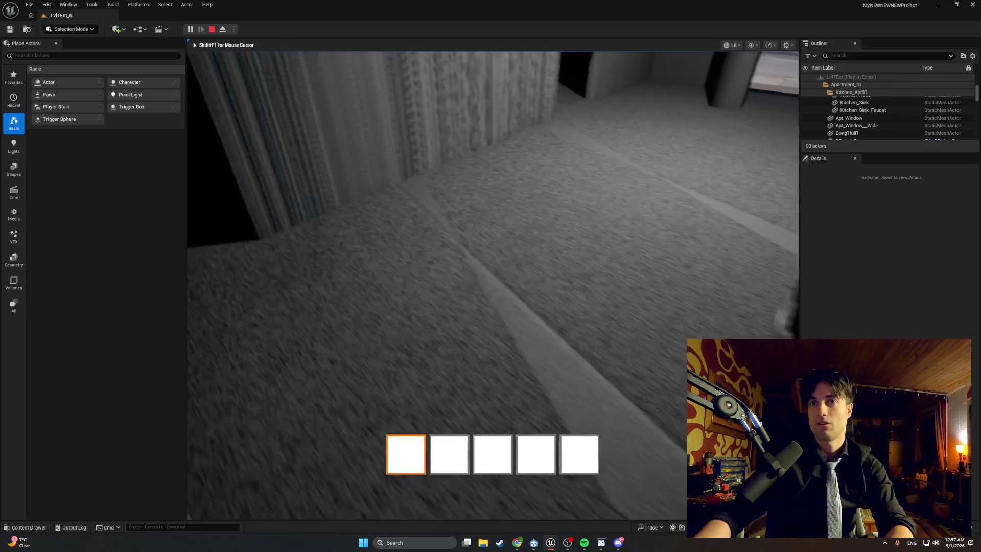
{"action": "key", "text": "w"}
{"action": "key", "text": "w"}
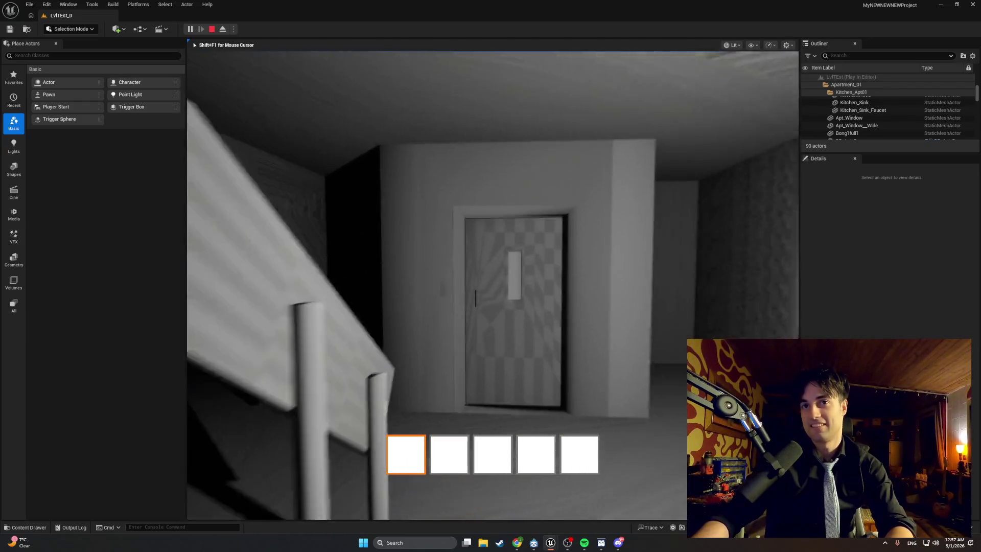
{"action": "key", "text": "w"}
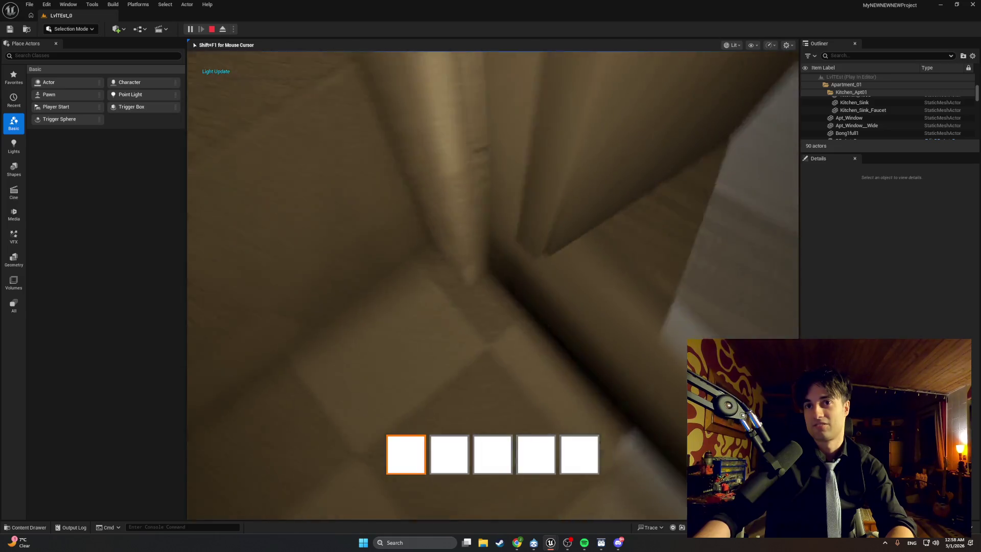
{"action": "key", "text": "w"}
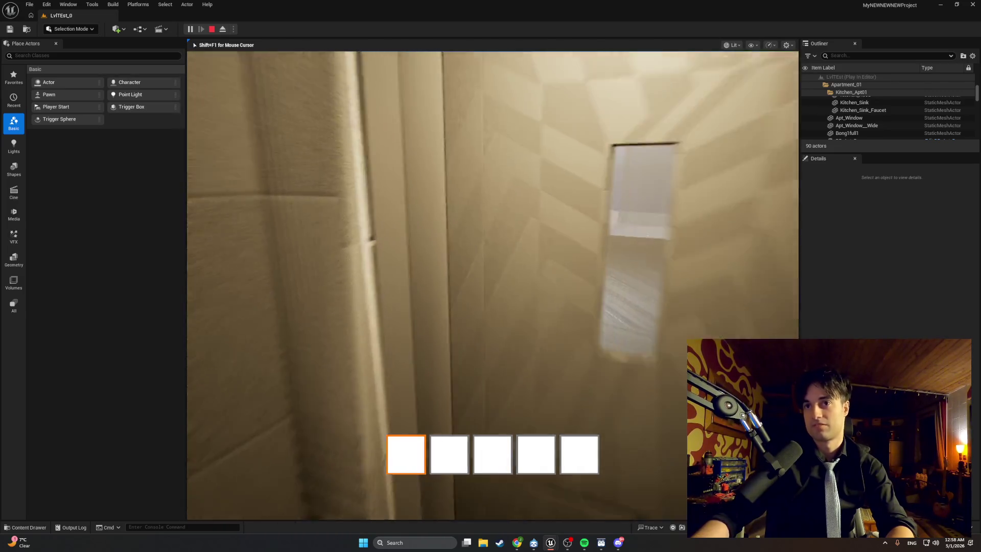
Open the cabin door, step toward the doorway, and stop the play test
{"action": "key", "text": "e"}
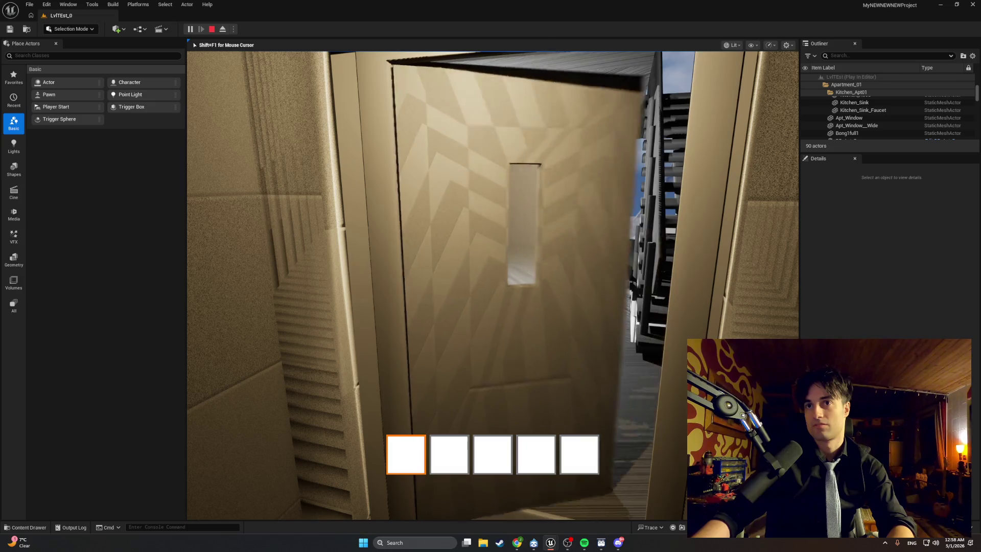
{"action": "key", "text": "w"}
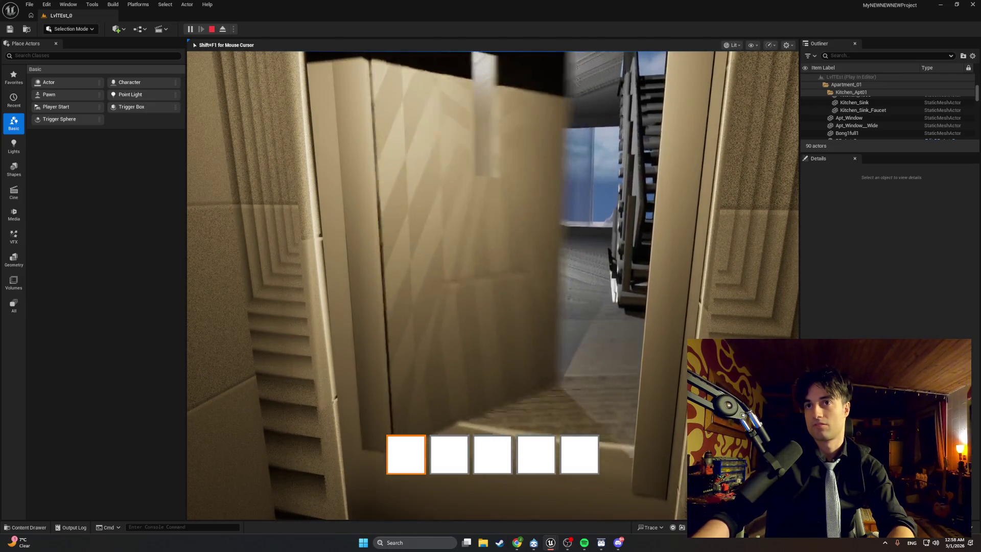
{"action": "key", "text": "Escape"}
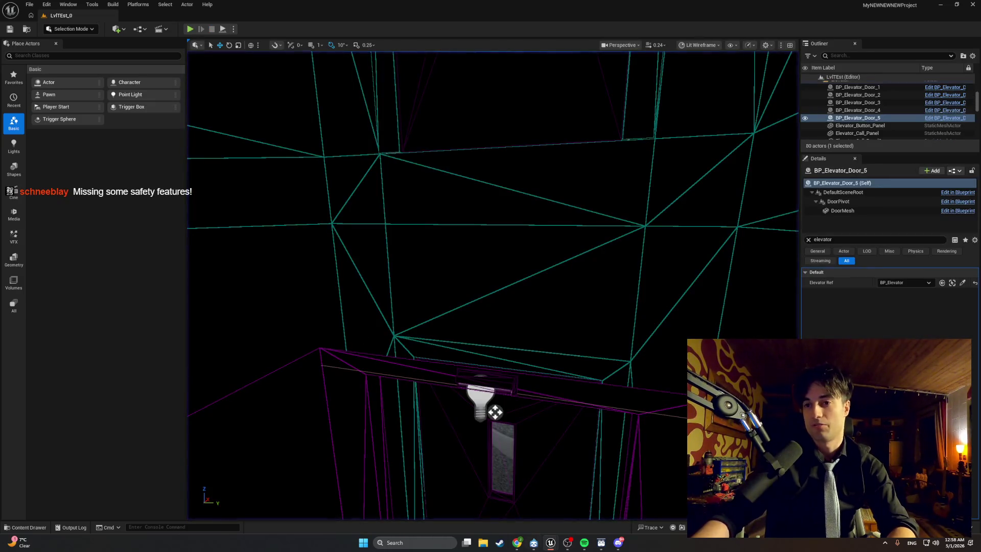
Review BP_MasterSwingDoor's StopDoorDrag and StartDoorDrag graphs, then start Play with the Blueprint editor minimized
{"action": "left_click", "coordinate": [584, 514]}
{"action": "mouse_move", "coordinate": [481, 333]}
{"action": "left_mouse_down"}
{"action": "mouse_move", "coordinate": [521, 362]}
{"action": "mouse_move", "coordinate": [407, 360]}
{"action": "left_mouse_up"}
{"action": "scroll", "coordinate": [521, 362], "scroll_direction": "down", "scroll_amount": 1}
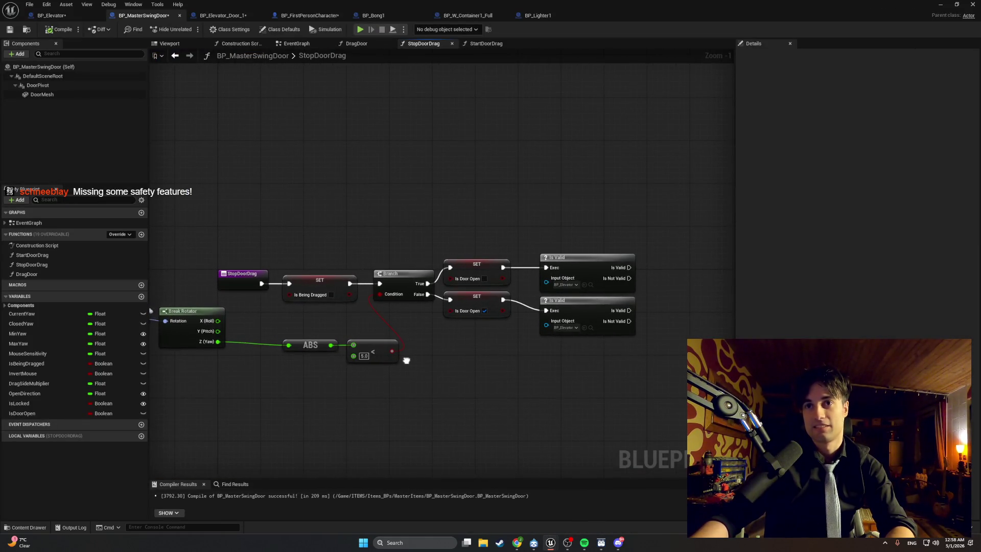
{"action": "scroll", "coordinate": [472, 312], "scroll_direction": "up", "scroll_amount": 1}
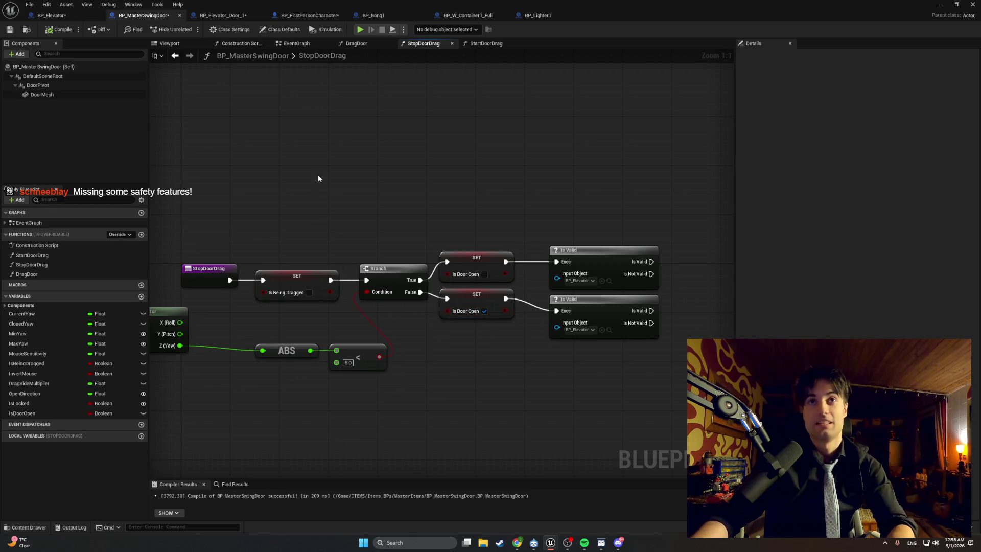
{"action": "left_click", "coordinate": [474, 45]}
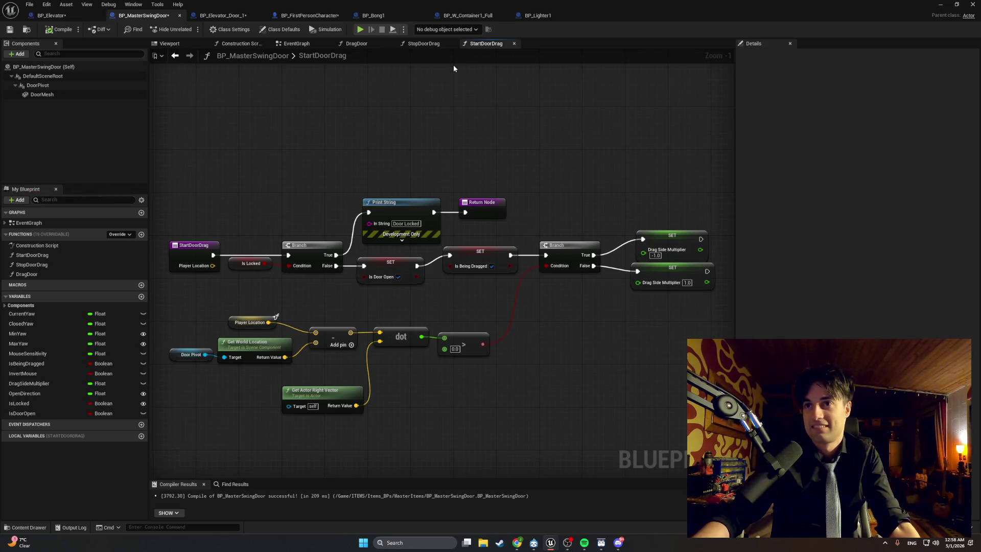
{"action": "left_click", "coordinate": [321, 34]}
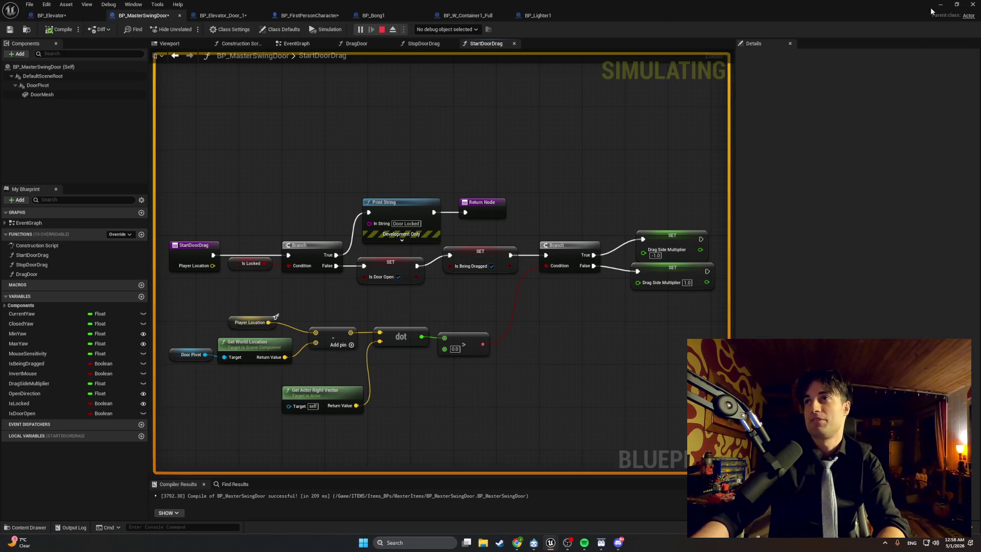
{"action": "left_click", "coordinate": [940, 5]}
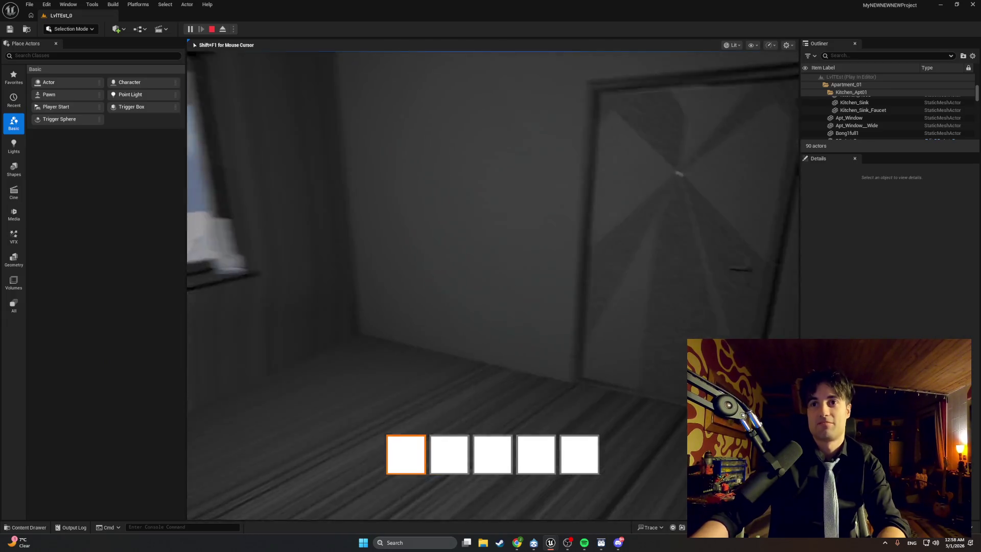
Walk from the apartment through the hallway door and down the corridor toward the stairs
{"action": "key", "text": "w"}
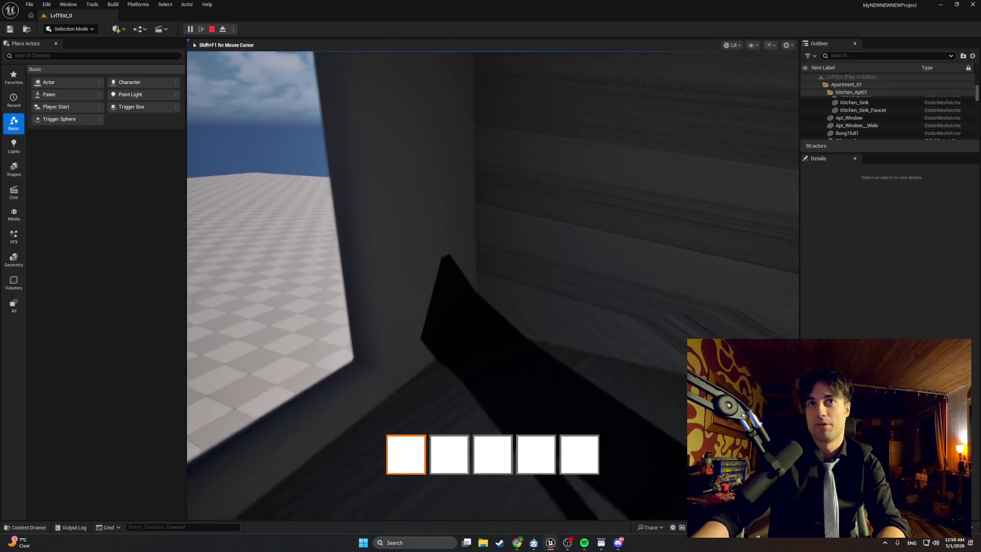
{"action": "key", "text": "w"}
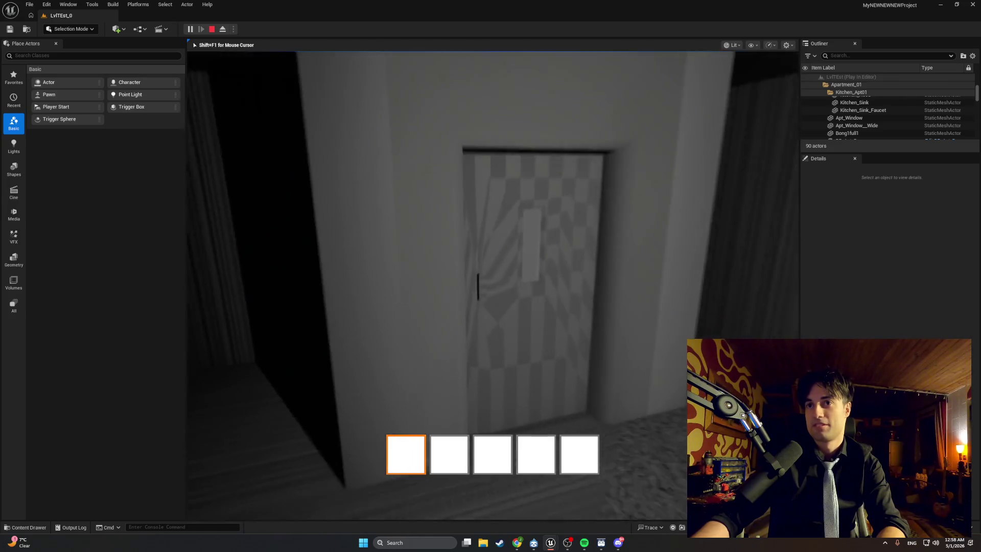
{"action": "key", "text": "w"}
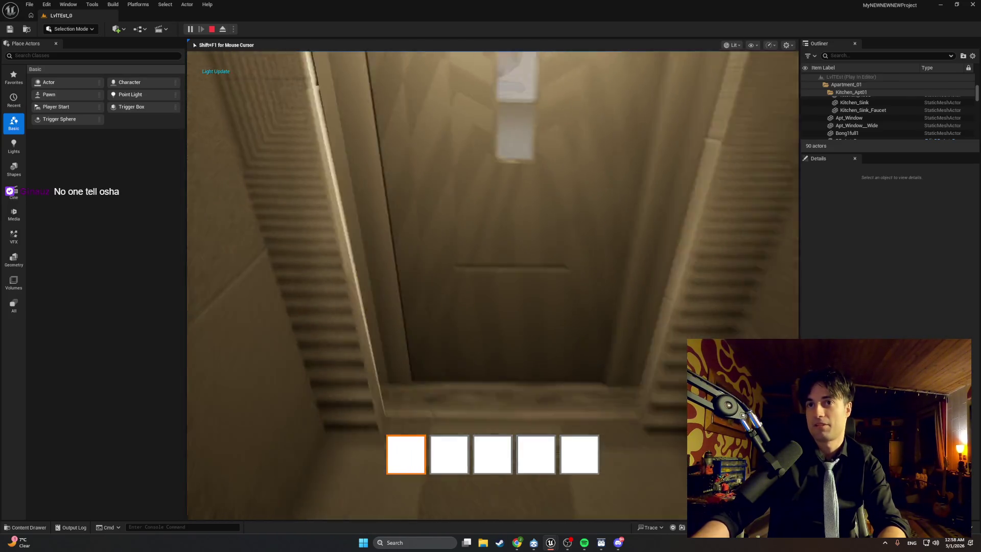
{"action": "key", "text": "w"}
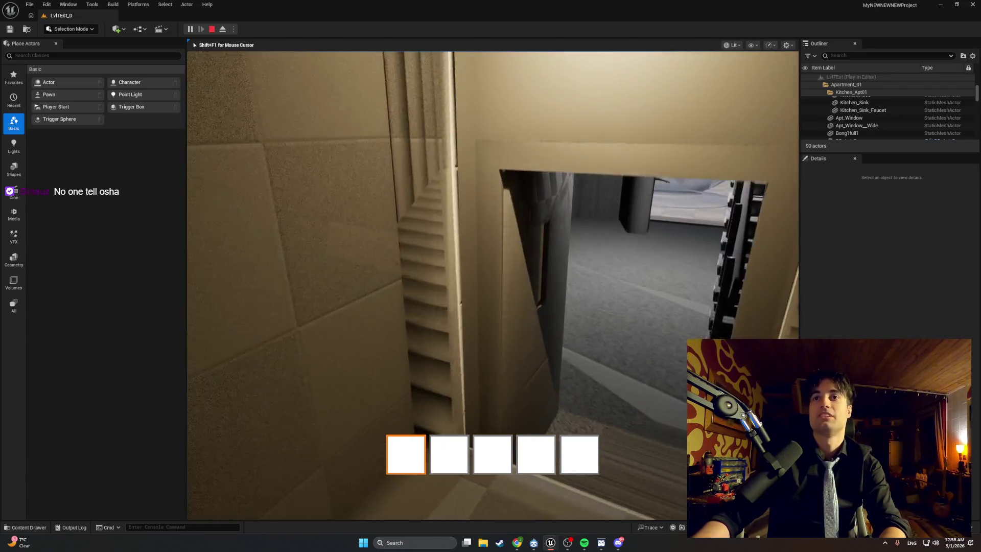
End the play session and fly the editor camera back to face the elevator door
{"action": "key", "text": "Escape"}
{"action": "left_click_drag", "start_coordinate": [536, 270], "coordinate": [537, 270]}
{"action": "left_click_drag", "start_coordinate": [501, 325], "coordinate": [501, 326]}
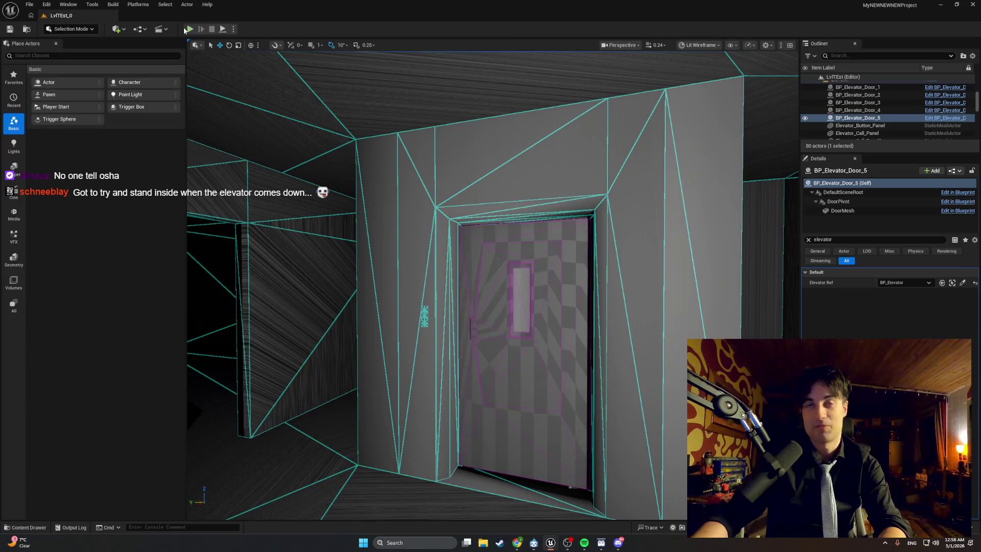
Start a play session and walk up to the elevator door
{"action": "left_click", "coordinate": [188, 29]}
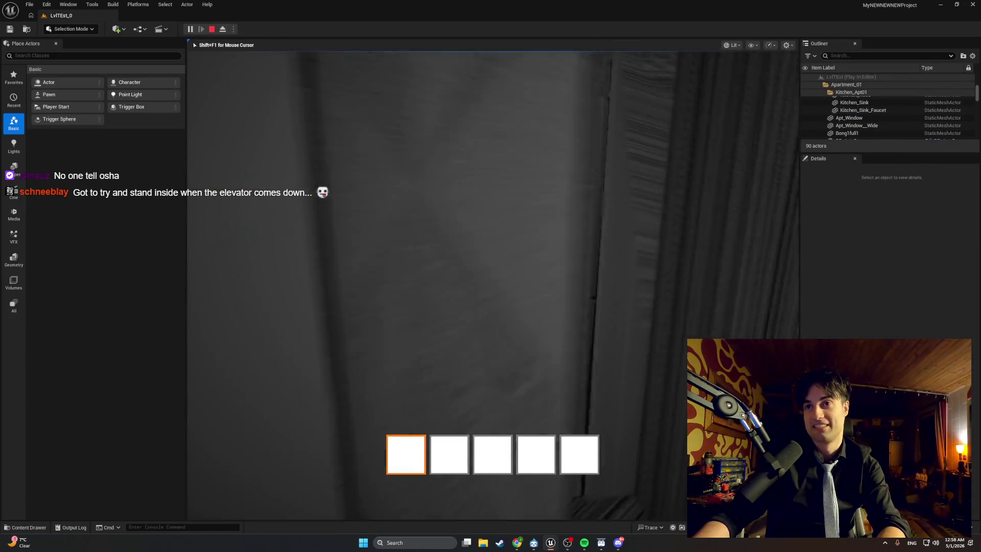
{"action": "key", "text": "w"}
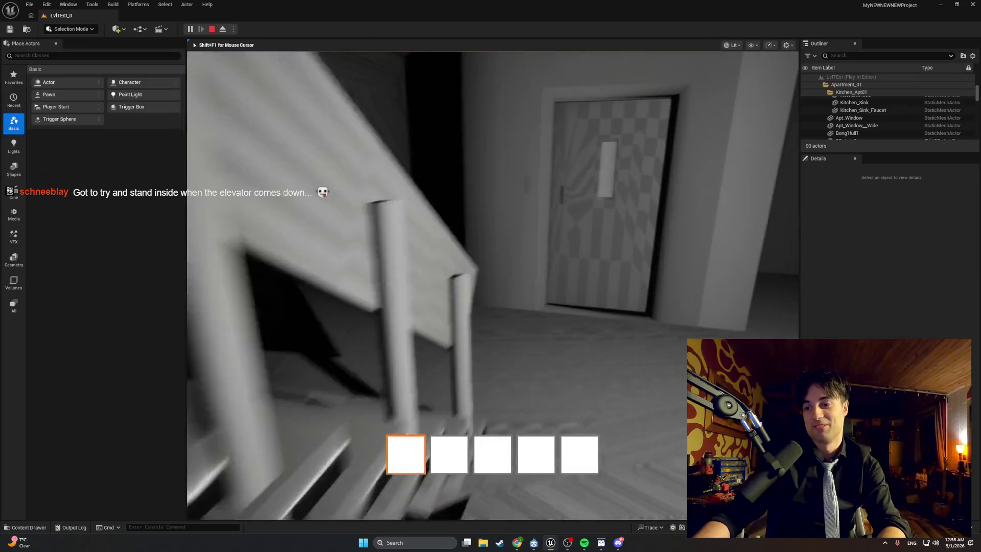
{"action": "key", "text": "w"}
{"action": "key", "text": "w"}
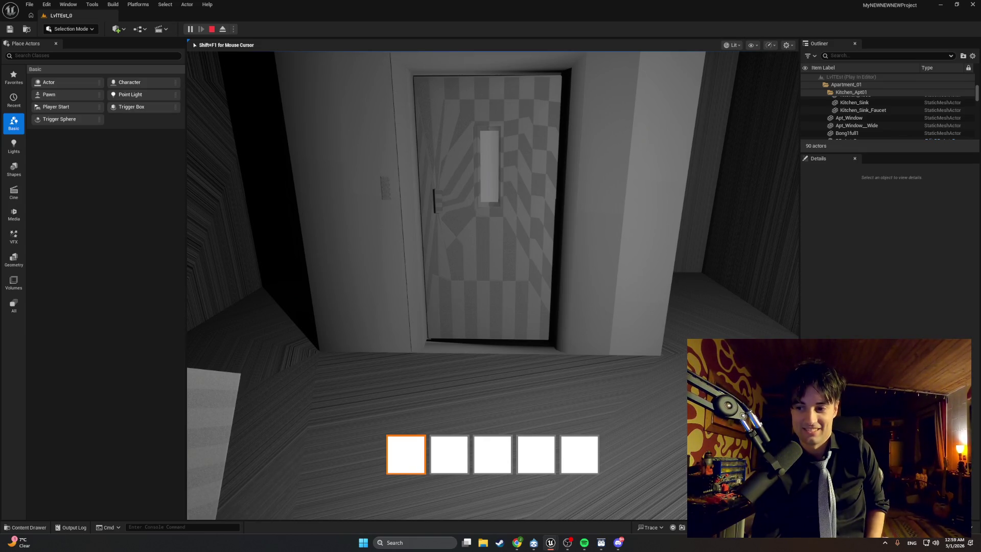
{"action": "key", "text": "s"}
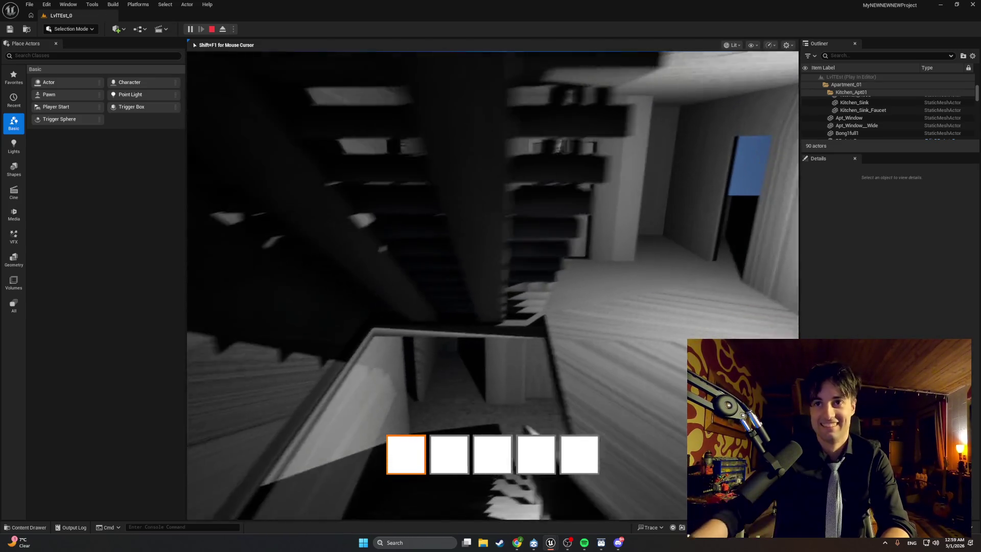
{"action": "key", "text": "w"}
Walk into the dark cabin, switch to unlit view with F3, continue through, and end the session
{"action": "key", "text": "w"}
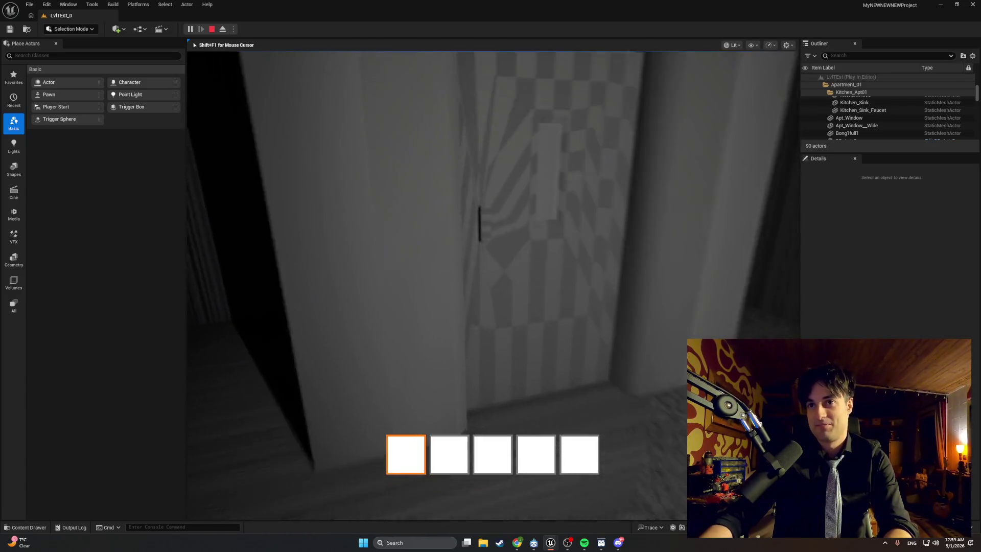
{"action": "key", "text": "w"}
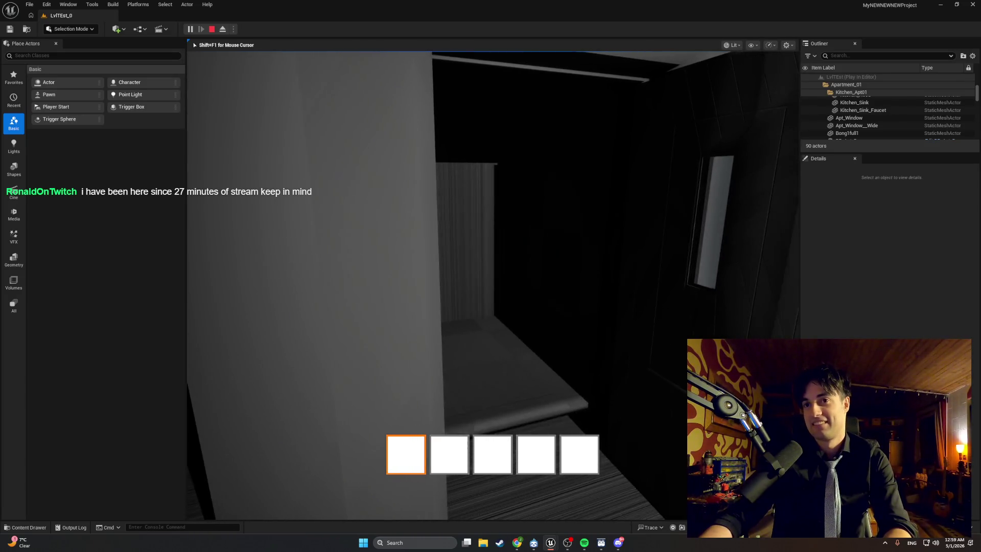
{"action": "key", "text": "w"}
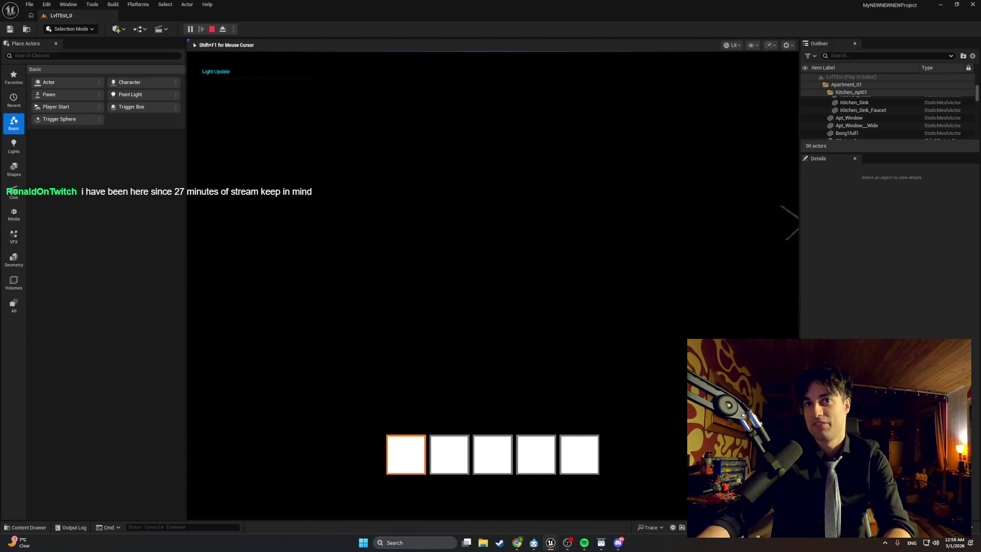
{"action": "key", "text": "F3"}
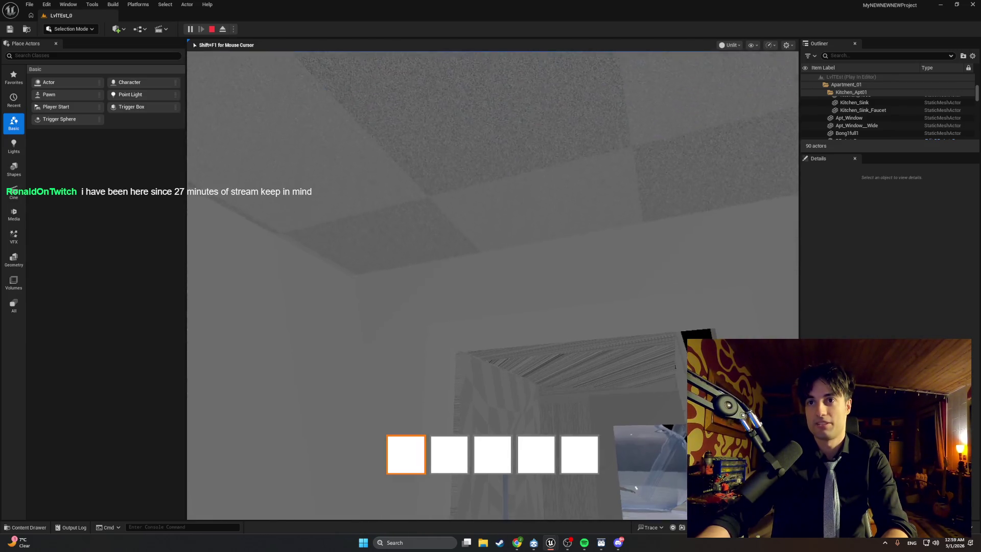
{"action": "key", "text": "w"}
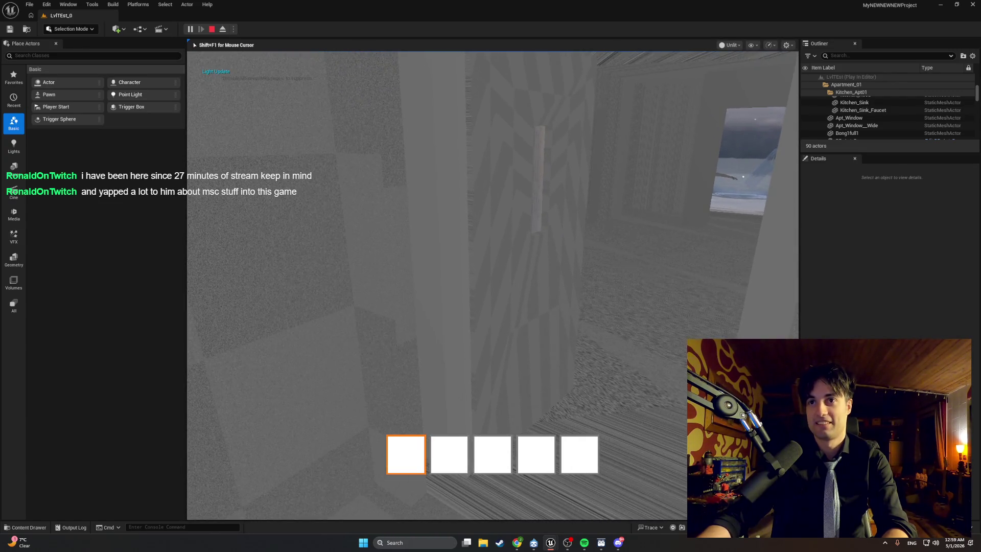
{"action": "key", "text": "Escape"}
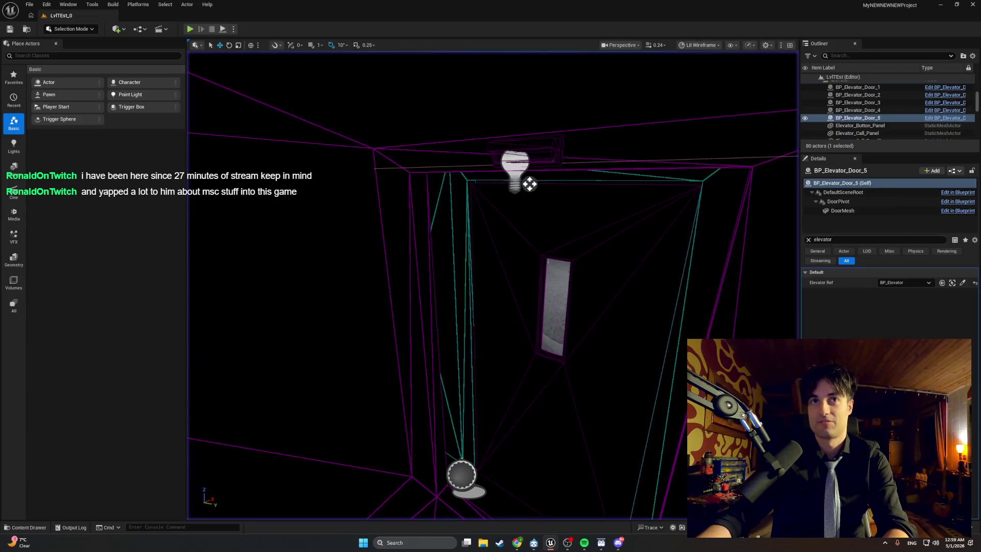
Frame the elevator door, revisit BP_MasterSwingDoor's DragDoor and StopDoorDrag graphs, then switch to BP_Elevator
{"action": "key", "text": "f"}
{"action": "mouse_move", "coordinate": [553, 540]}
{"action": "left_click", "coordinate": [590, 516]}
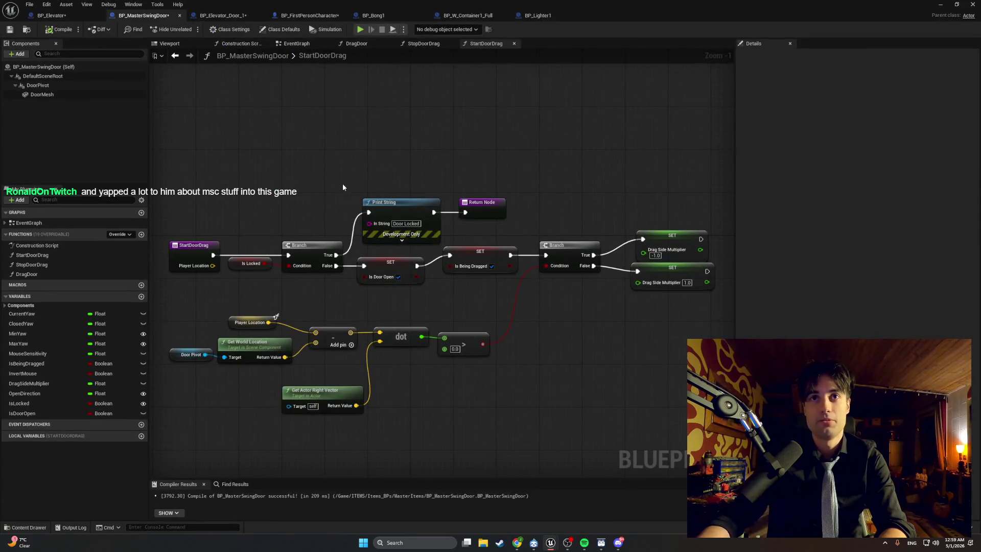
{"action": "left_click", "coordinate": [357, 45]}
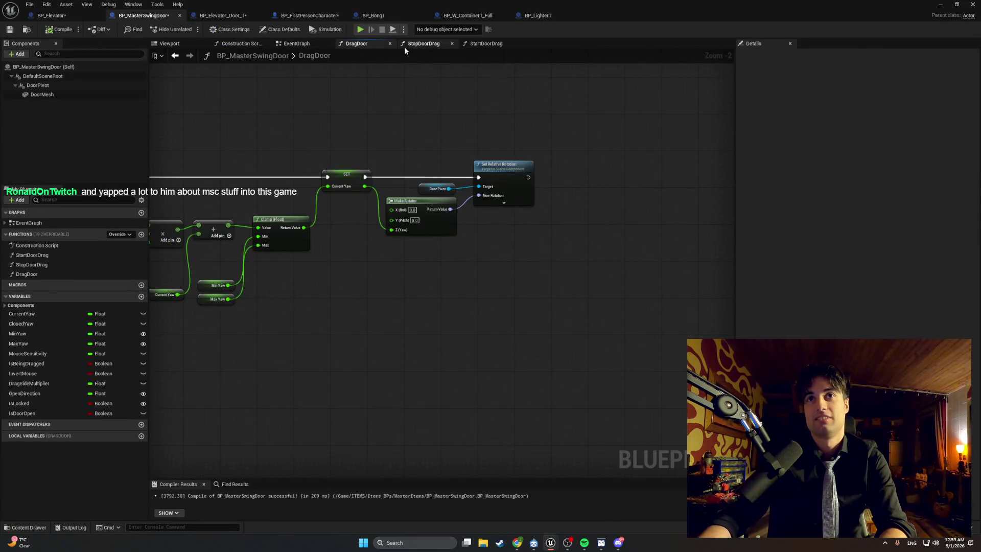
{"action": "left_click", "coordinate": [405, 46]}
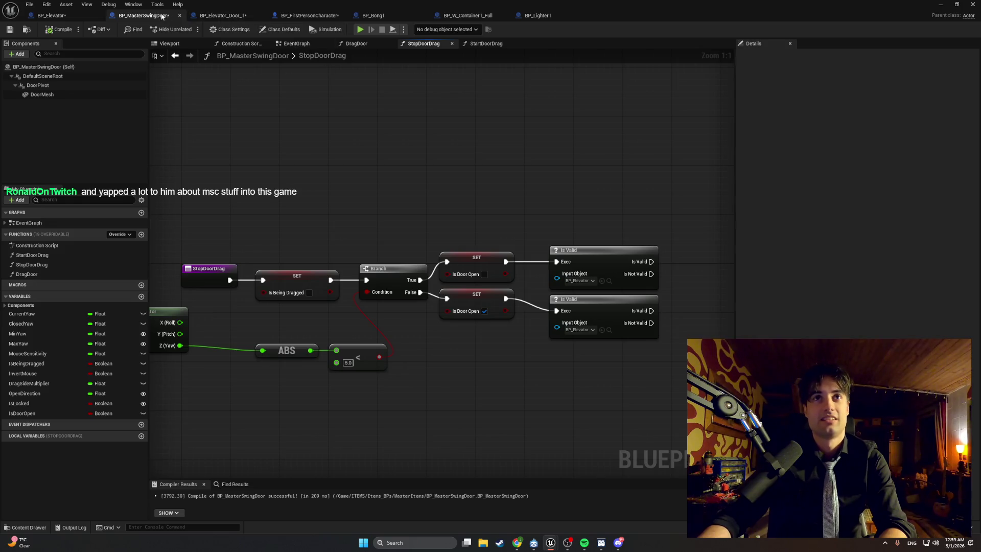
{"action": "left_click", "coordinate": [71, 15]}
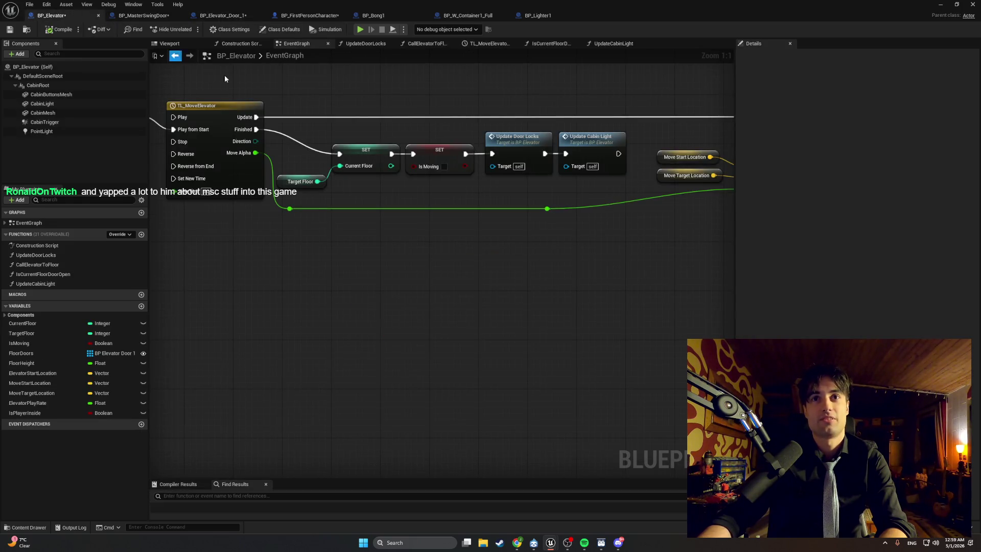
Inspect BP_Elevator's UpdateDoorLocks and CallElevatorToFloor graphs and the TL_MoveElevator timeline
{"action": "mouse_move", "coordinate": [332, 169]}
{"action": "left_mouse_down"}
{"action": "mouse_move", "coordinate": [223, 171]}
{"action": "mouse_move", "coordinate": [235, 186]}
{"action": "mouse_move", "coordinate": [345, 121]}
{"action": "mouse_move", "coordinate": [624, 140]}
{"action": "left_mouse_up"}
{"action": "left_click", "coordinate": [366, 44]}
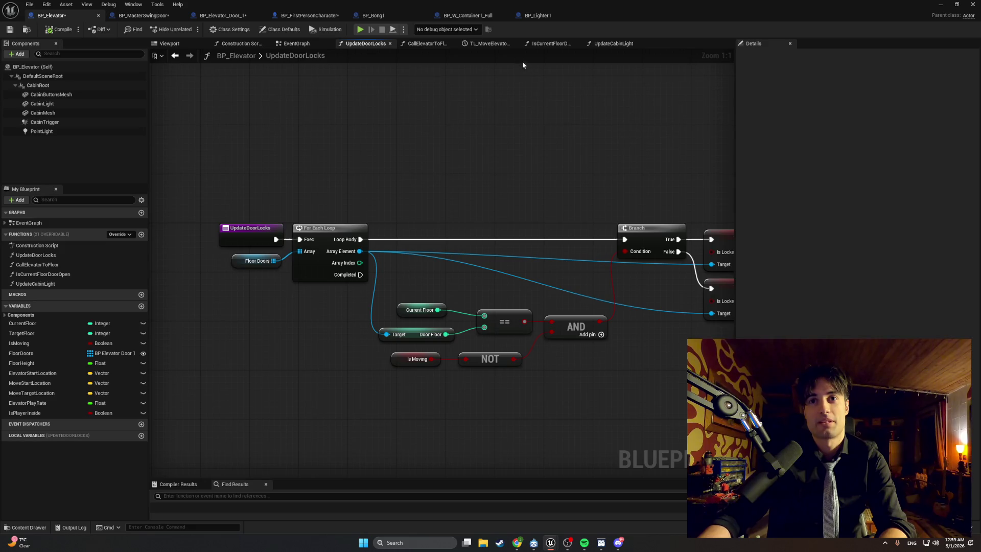
{"action": "left_click", "coordinate": [427, 43]}
{"action": "left_click_drag", "start_coordinate": [465, 107], "coordinate": [322, 112]}
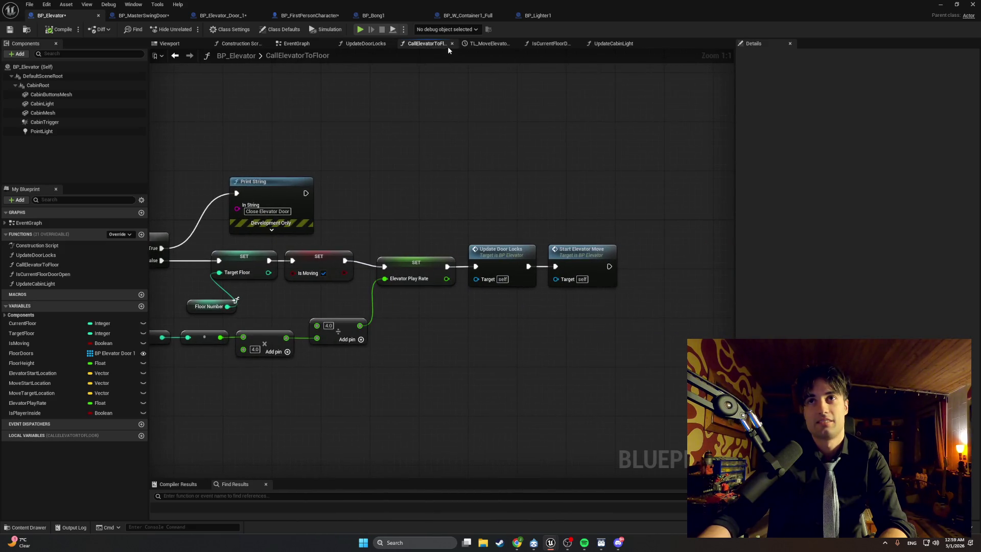
{"action": "left_click", "coordinate": [489, 44]}
Review the IsCurrentFloorDoorOpen and UpdateCabinLight graphs, then return to the level editor
{"action": "left_click", "coordinate": [528, 45]}
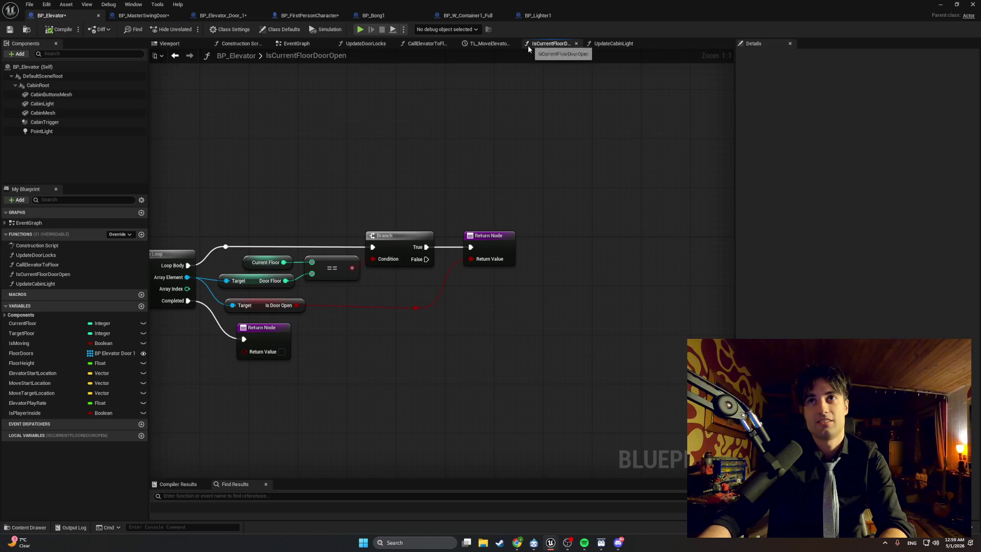
{"action": "left_click_drag", "start_coordinate": [385, 128], "coordinate": [545, 122]}
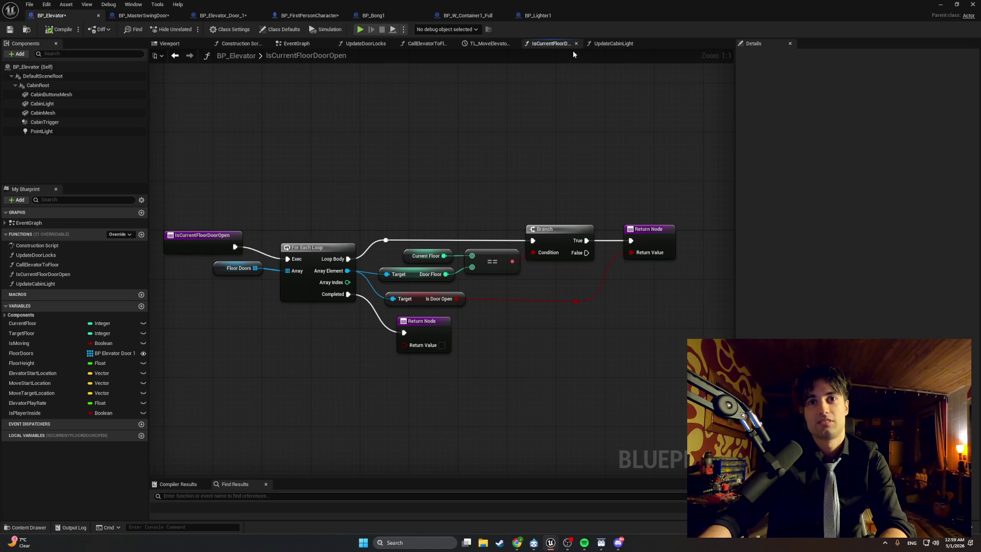
{"action": "left_click", "coordinate": [591, 45]}
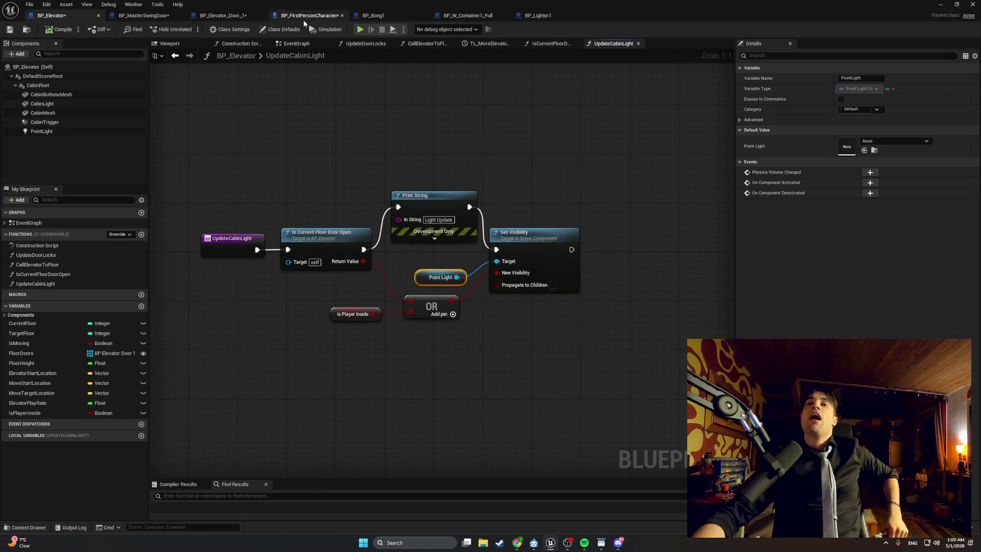
{"action": "left_click", "coordinate": [940, 5]}
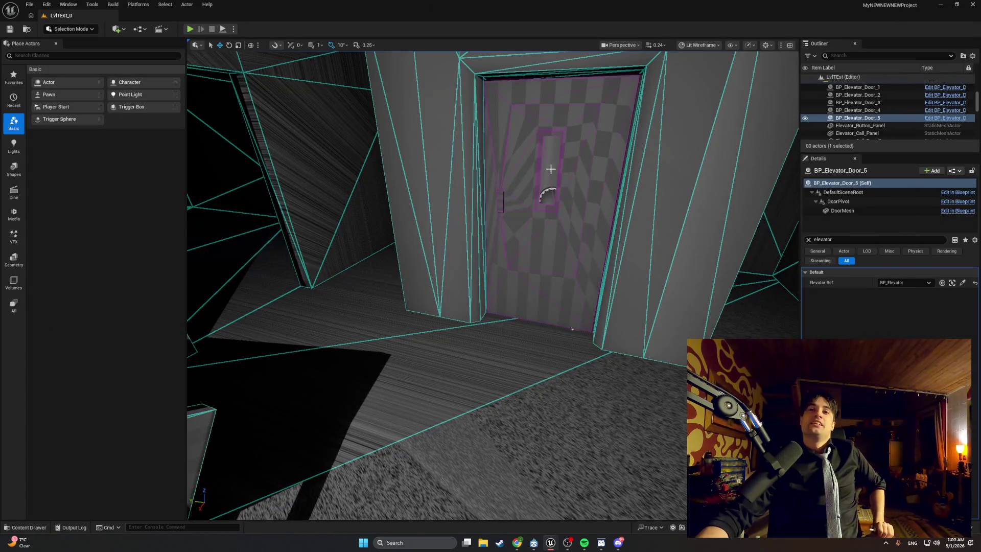
Run a quick play test, moving toward the kitchen, then end it
{"action": "left_click", "coordinate": [190, 29]}
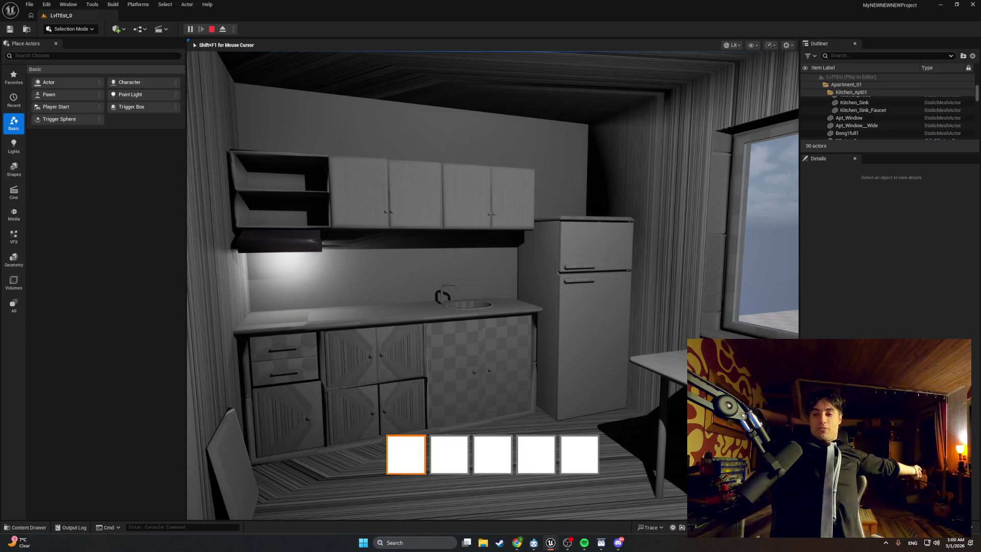
{"action": "key", "text": "w"}
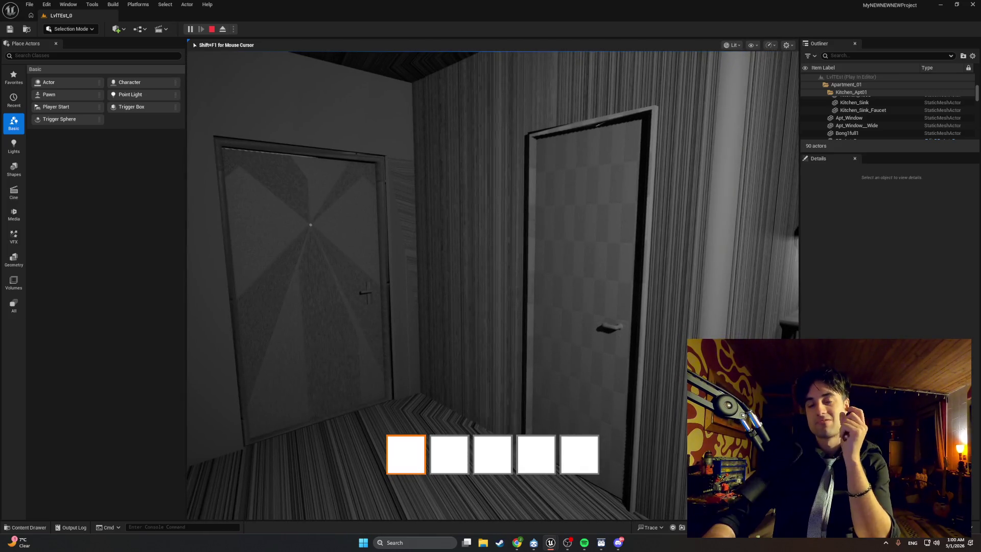
{"action": "key", "text": "Escape"}
{"action": "mouse_move", "coordinate": [560, 548]}
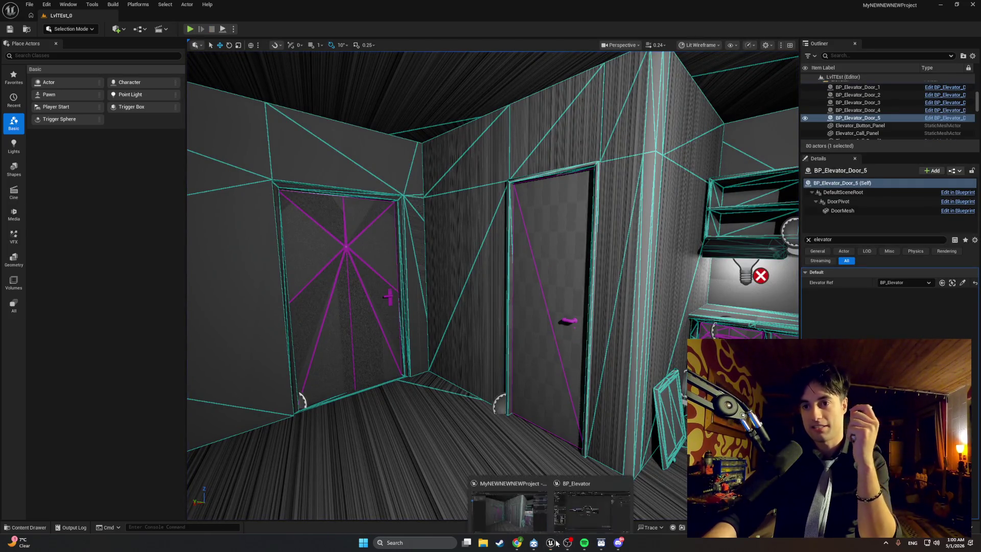
{"action": "left_click", "coordinate": [571, 519]}
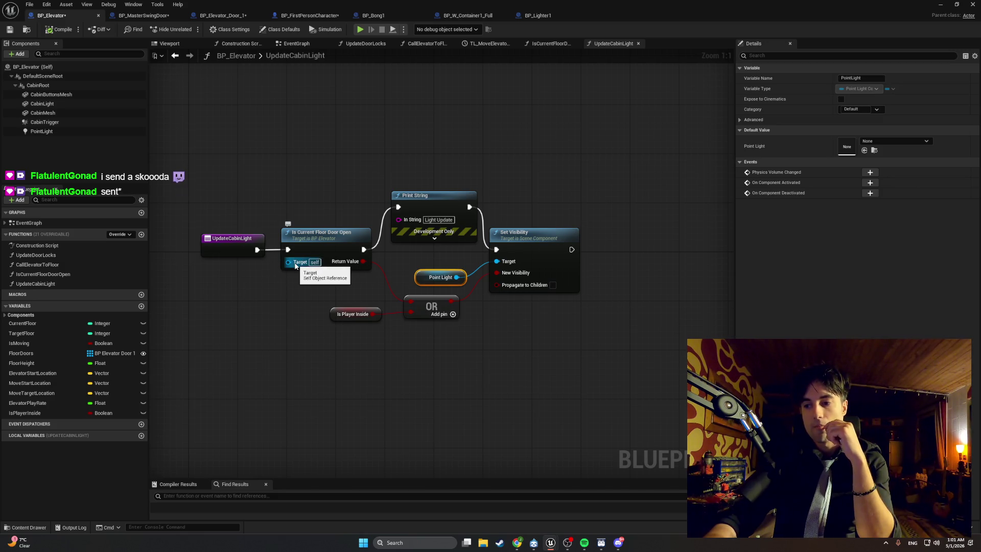
{"action": "left_click", "coordinate": [615, 543]}
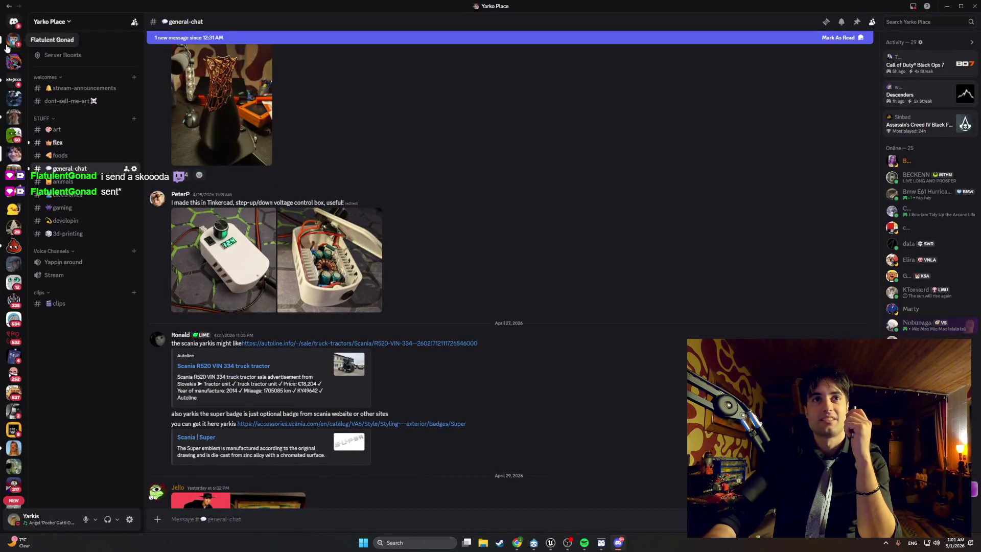
{"action": "left_click", "coordinate": [7, 46]}
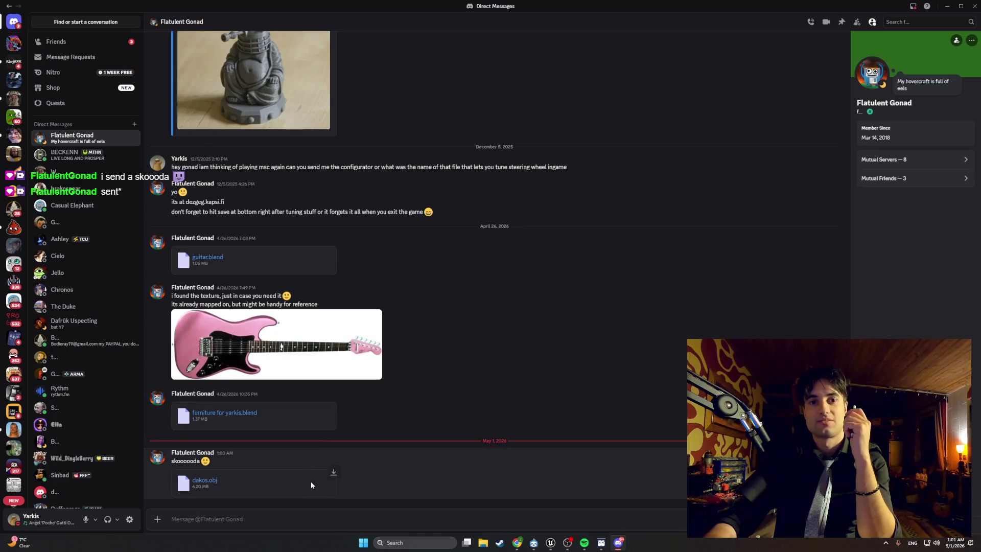
{"action": "left_click", "coordinate": [414, 542]}
Search for 'blender' and launch Blender 5.1.1, switching windows while it loads
{"action": "type", "text": "blender"}
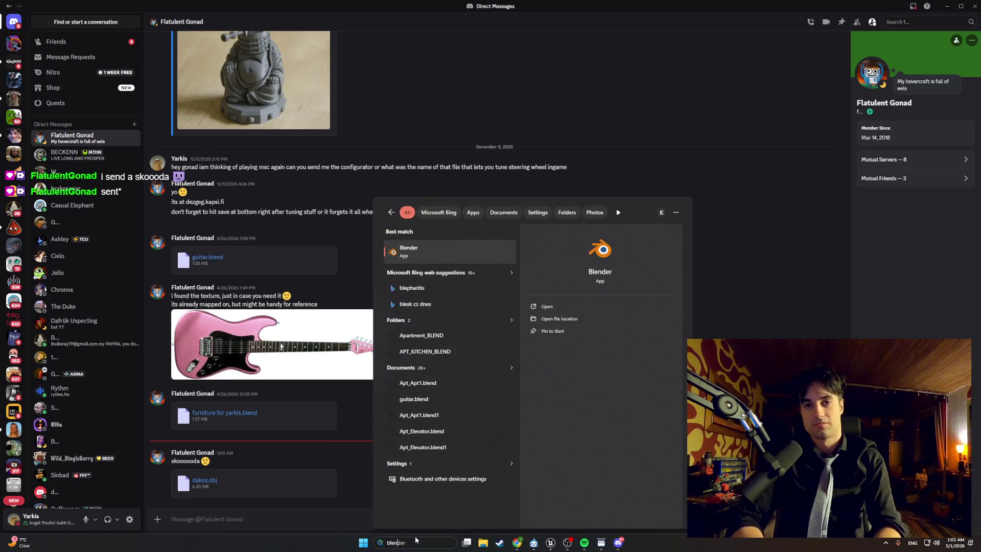
{"action": "key", "text": "Return"}
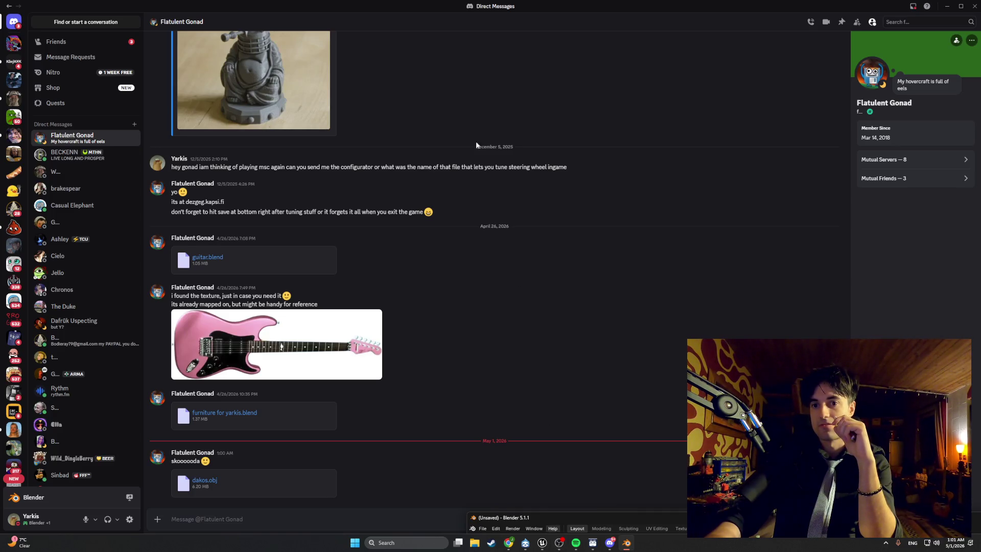
{"action": "key", "text": "alt+Tab"}
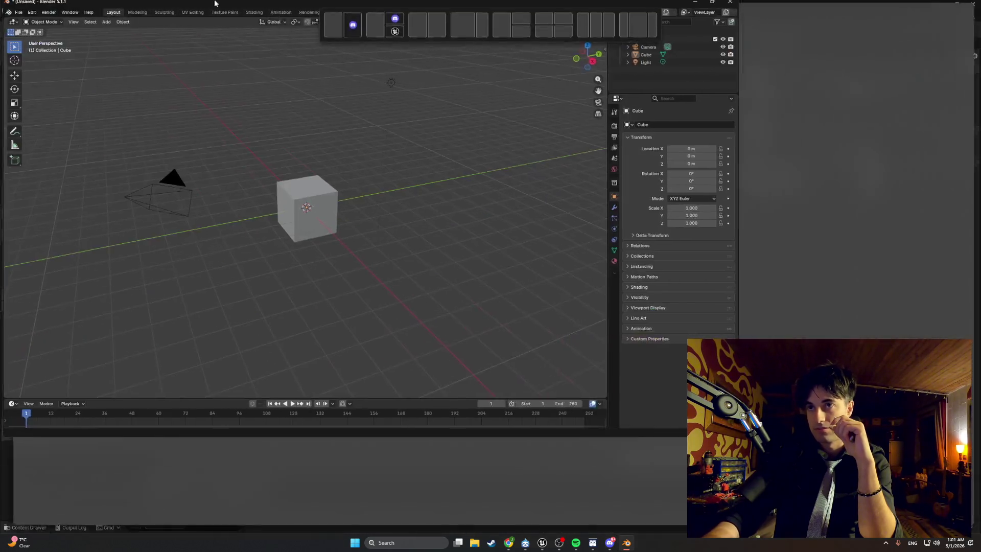
{"action": "left_click", "coordinate": [15, 14]}
{"action": "left_click", "coordinate": [29, 31]}
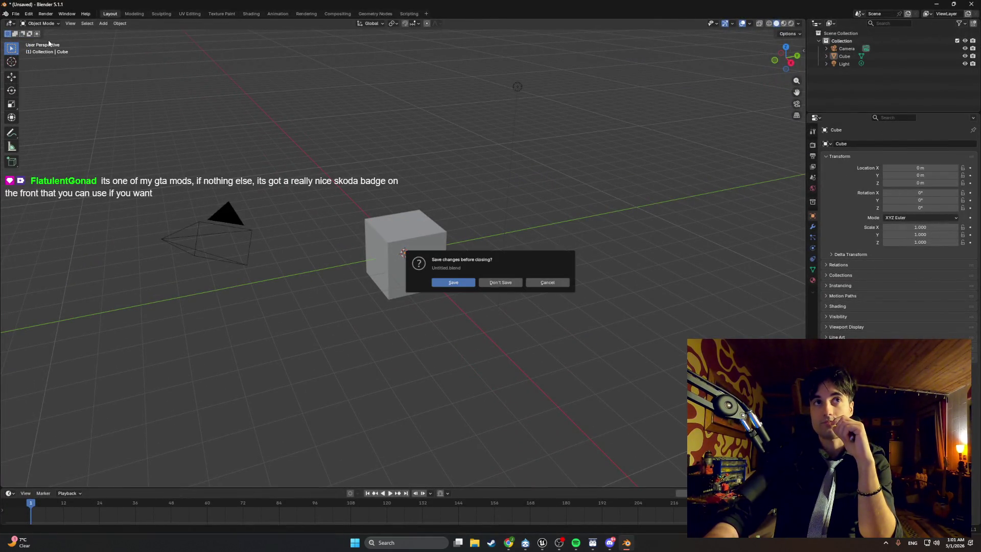
{"action": "left_click", "coordinate": [498, 282]}
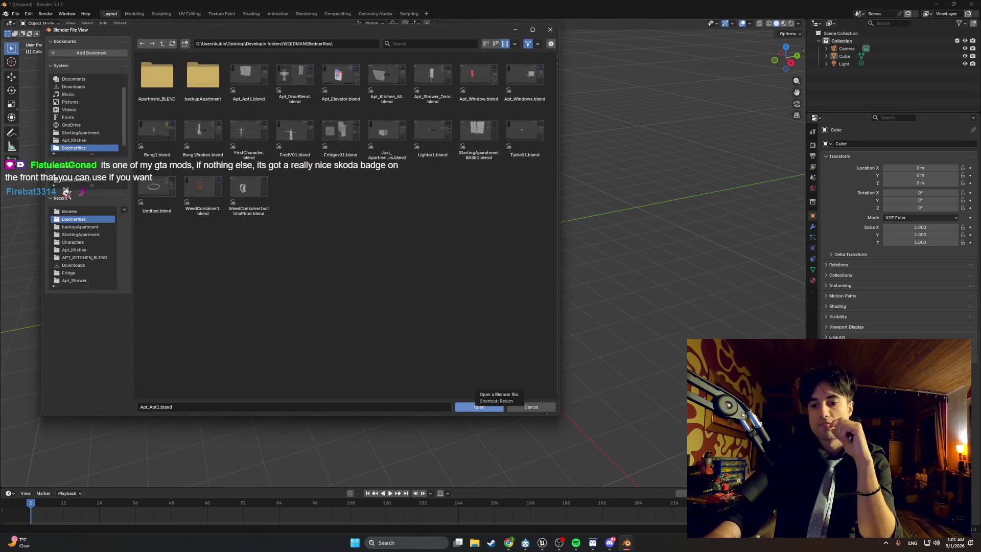
{"action": "key", "text": "alt+Tab"}
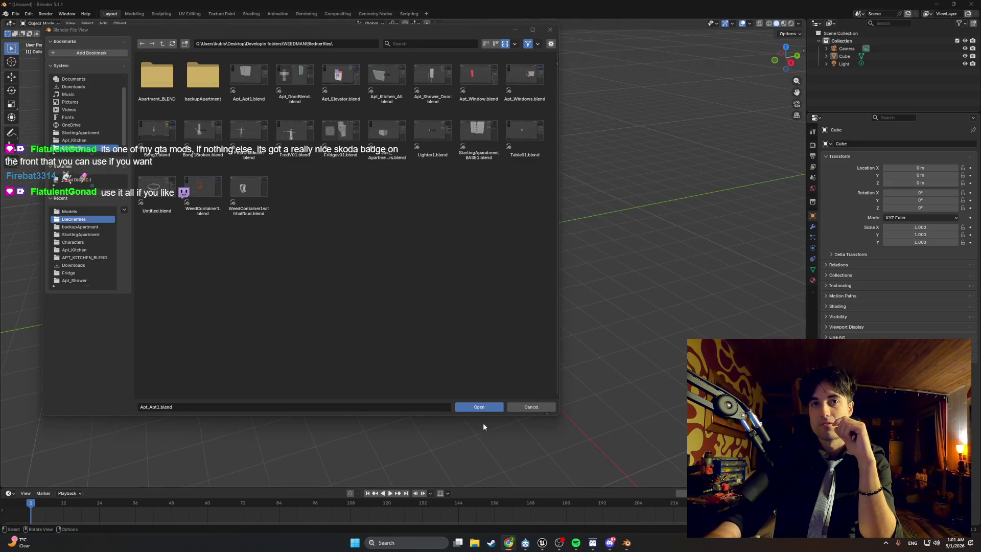
{"action": "left_click", "coordinate": [73, 87]}
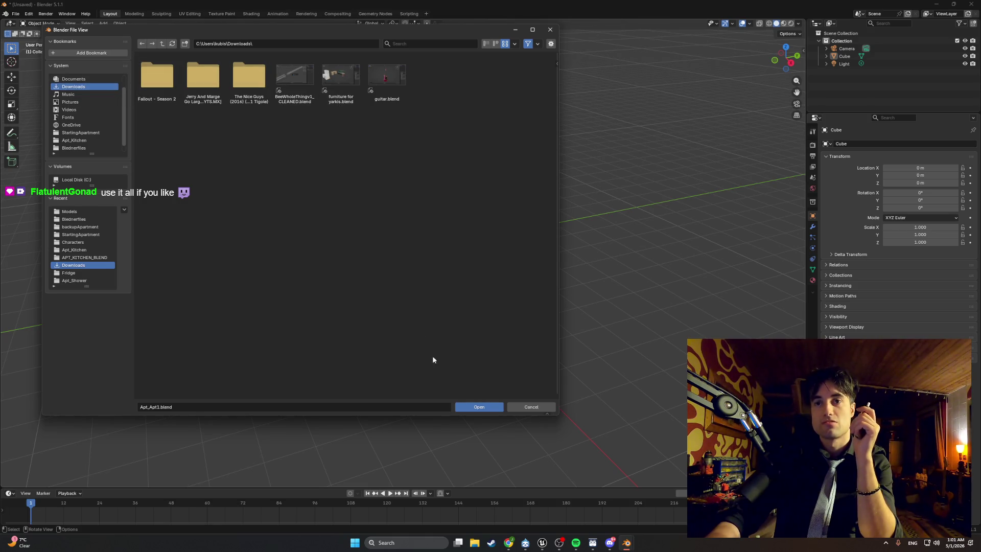
{"action": "mouse_move", "coordinate": [624, 544]}
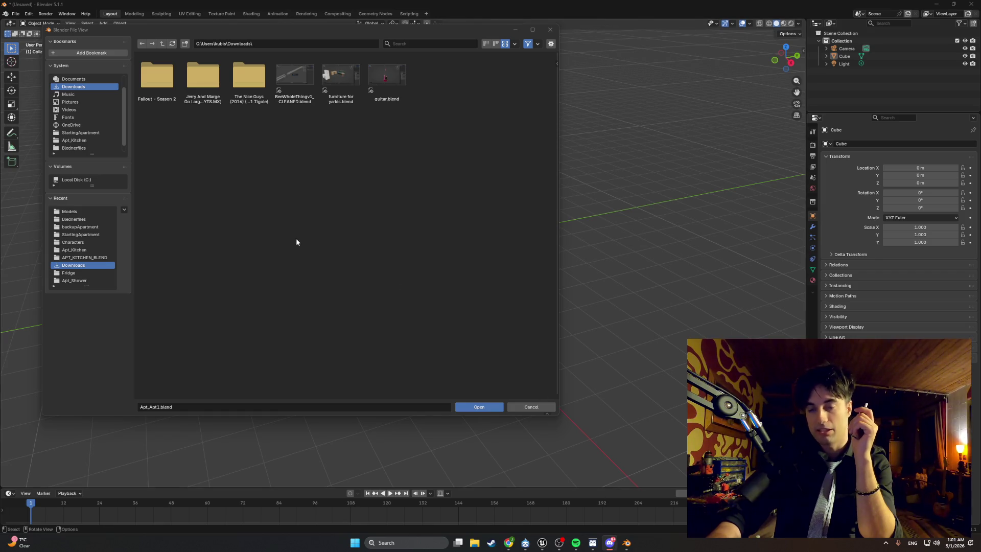
{"action": "left_click", "coordinate": [558, 30]}
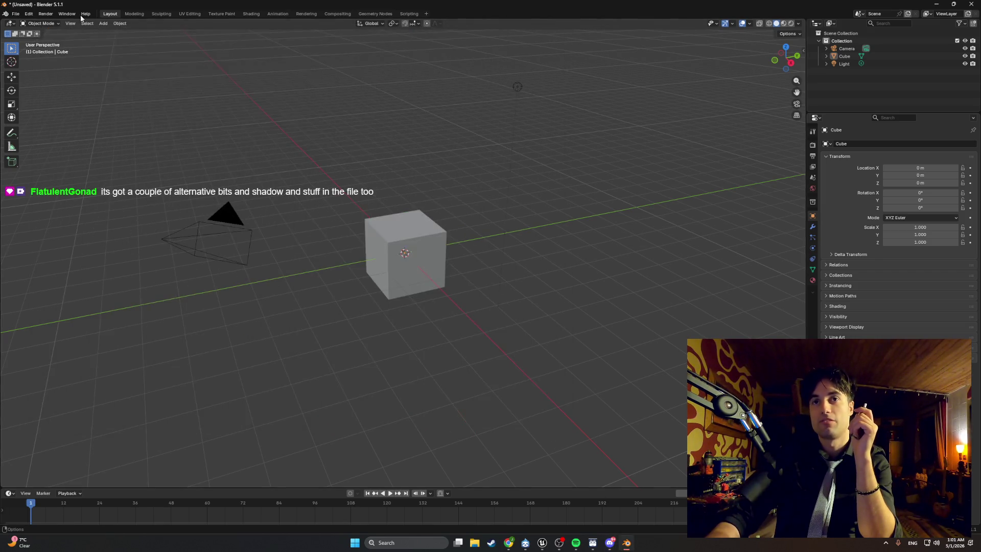
Import dakos.obj from the Downloads folder as a Wavefront OBJ via File > Import
{"action": "left_click", "coordinate": [17, 15]}
{"action": "mouse_move", "coordinate": [63, 122]}
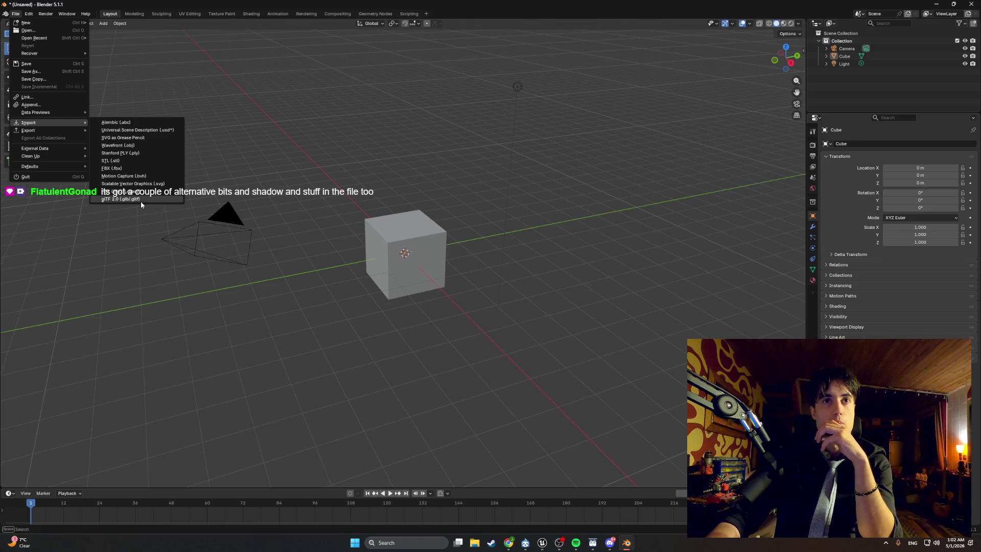
{"action": "left_click", "coordinate": [142, 145]}
{"action": "left_click", "coordinate": [73, 101]}
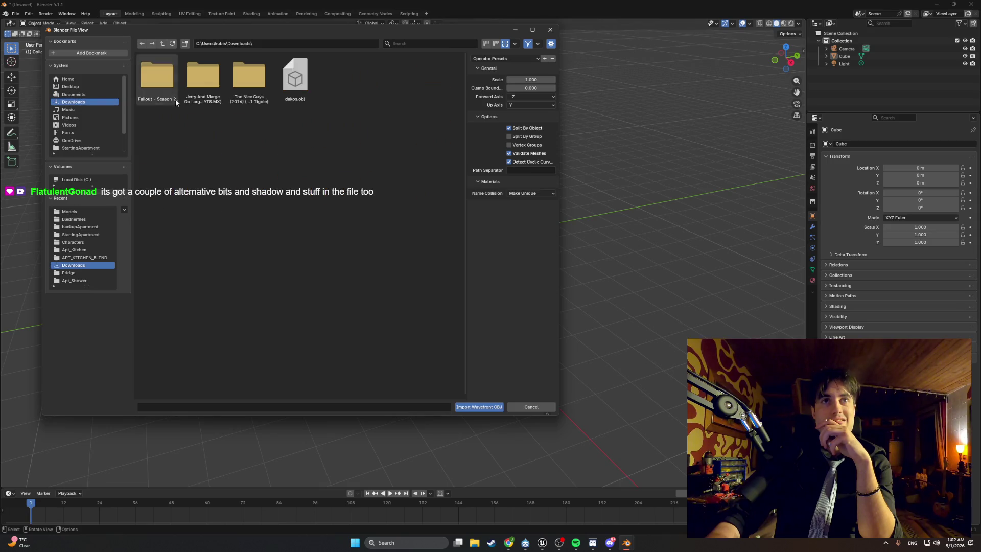
{"action": "double_click", "coordinate": [285, 93]}
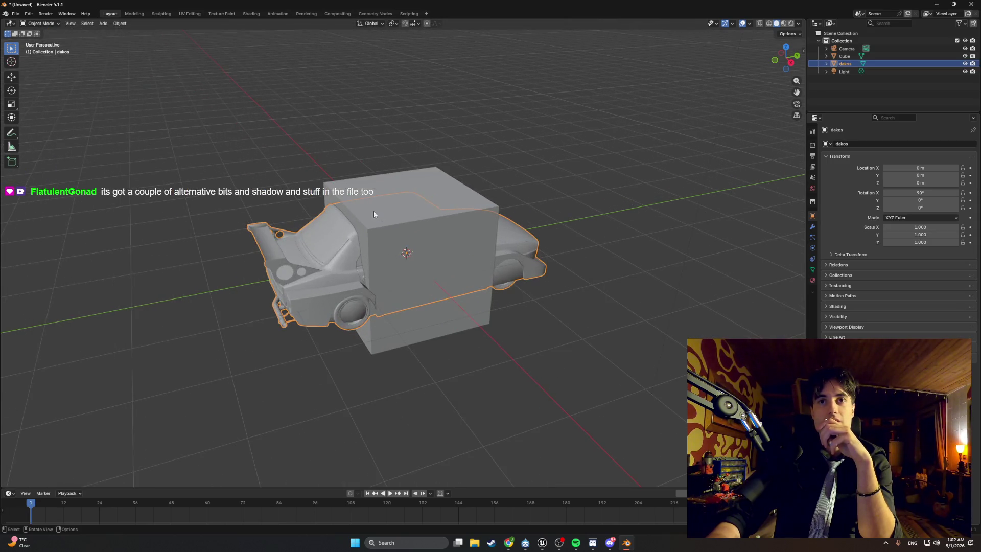
Delete the default camera, cube and light, leaving only the dakos car
{"action": "left_click", "coordinate": [844, 71]}
{"action": "key", "text": "Delete"}
{"action": "left_click", "coordinate": [846, 54], "text": "shift"}
{"action": "key", "text": "Delete"}
{"action": "mouse_move", "coordinate": [613, 102]}
{"action": "left_mouse_down"}
{"action": "mouse_move", "coordinate": [561, 122]}
{"action": "mouse_move", "coordinate": [526, 118]}
{"action": "mouse_move", "coordinate": [514, 151]}
{"action": "mouse_move", "coordinate": [296, 139]}
{"action": "mouse_move", "coordinate": [222, 165]}
{"action": "mouse_move", "coordinate": [226, 149]}
{"action": "mouse_move", "coordinate": [241, 145]}
{"action": "mouse_move", "coordinate": [282, 153]}
{"action": "mouse_move", "coordinate": [388, 144]}
{"action": "mouse_move", "coordinate": [350, 123]}
{"action": "mouse_move", "coordinate": [361, 158]}
{"action": "mouse_move", "coordinate": [440, 142]}
{"action": "left_mouse_up"}
{"action": "scroll", "coordinate": [353, 159], "scroll_direction": "up", "scroll_amount": 4}
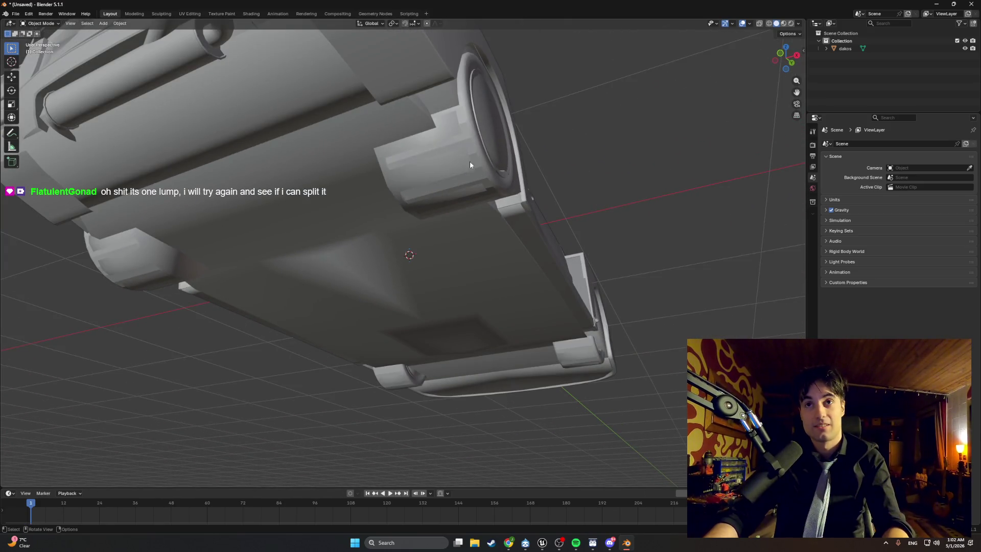
{"action": "scroll", "coordinate": [470, 160], "scroll_direction": "down", "scroll_amount": 3}
Select the car, enter Edit Mode, and orbit around its mesh from front to rear
{"action": "left_click", "coordinate": [444, 187]}
{"action": "key", "text": "Tab"}
{"action": "scroll", "coordinate": [359, 197], "scroll_direction": "up", "scroll_amount": 2}
{"action": "mouse_move", "coordinate": [359, 197]}
{"action": "left_mouse_down"}
{"action": "mouse_move", "coordinate": [383, 168]}
{"action": "mouse_move", "coordinate": [361, 178]}
{"action": "left_mouse_up"}
{"action": "scroll", "coordinate": [368, 168], "scroll_direction": "up", "scroll_amount": 3}
{"action": "left_click_drag", "start_coordinate": [374, 213], "coordinate": [475, 220]}
{"action": "left_click_drag", "start_coordinate": [333, 217], "coordinate": [325, 207]}
{"action": "scroll", "coordinate": [325, 213], "scroll_direction": "up", "scroll_amount": 5}
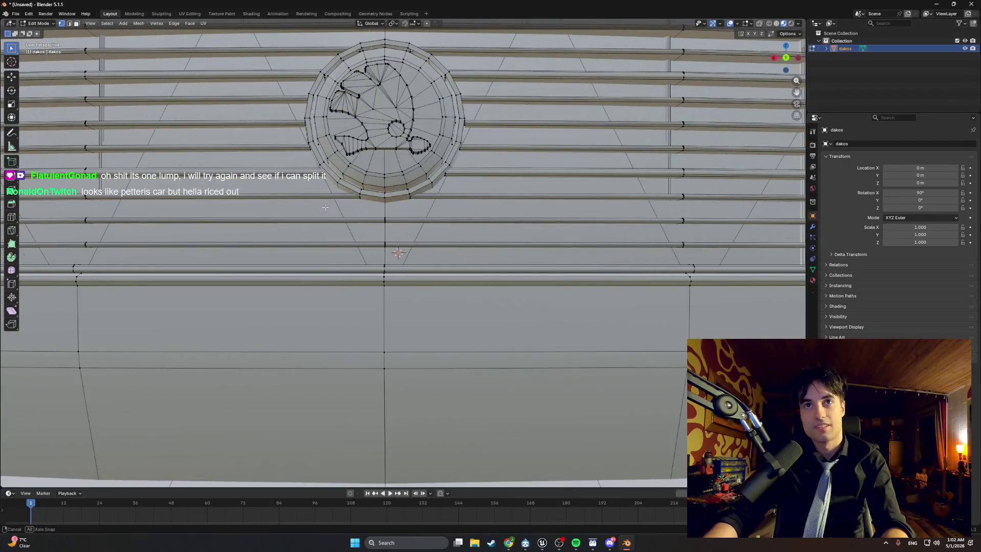
{"action": "left_click_drag", "start_coordinate": [334, 171], "coordinate": [335, 175]}
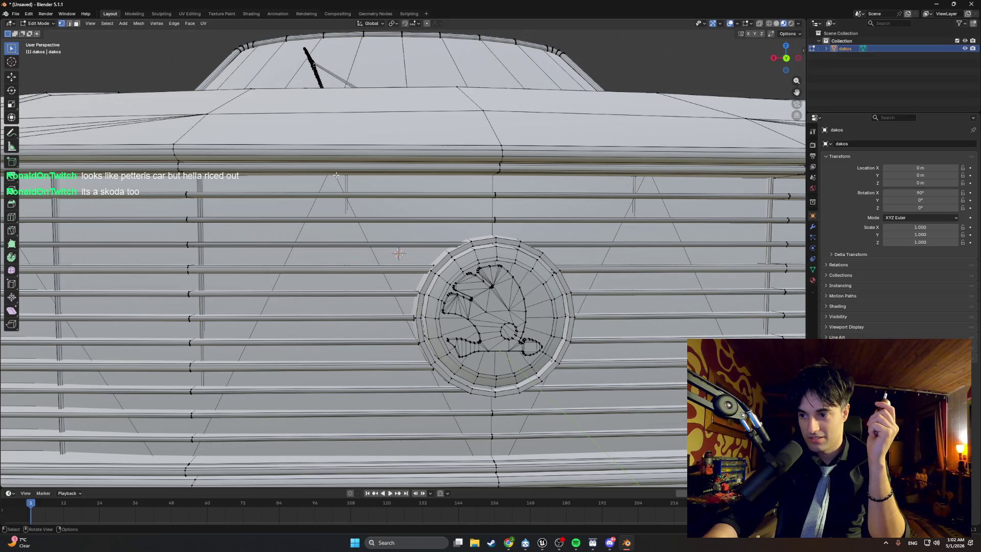
{"action": "scroll", "coordinate": [336, 174], "scroll_direction": "down", "scroll_amount": 8}
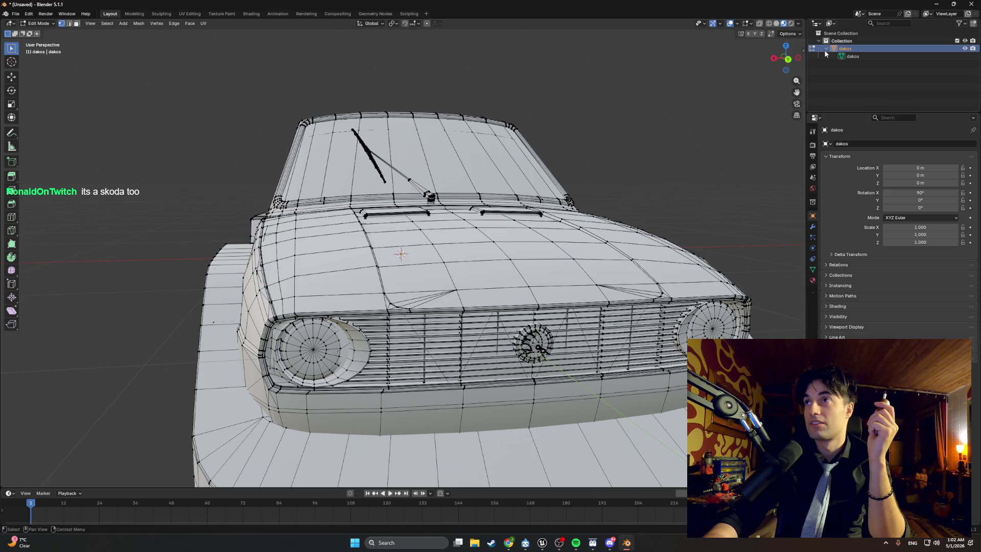
{"action": "mouse_move", "coordinate": [566, 162]}
{"action": "left_mouse_down"}
{"action": "mouse_move", "coordinate": [516, 172]}
{"action": "mouse_move", "coordinate": [465, 163]}
{"action": "mouse_move", "coordinate": [587, 183]}
{"action": "mouse_move", "coordinate": [576, 183]}
{"action": "left_mouse_up"}
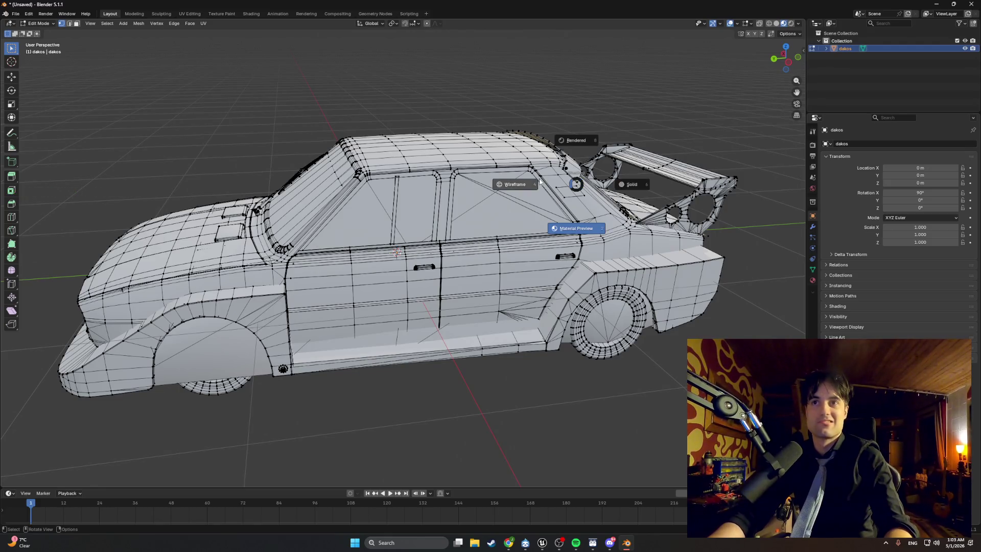
{"action": "left_click", "coordinate": [540, 180]}
{"action": "scroll", "coordinate": [408, 210], "scroll_direction": "up", "scroll_amount": 6}
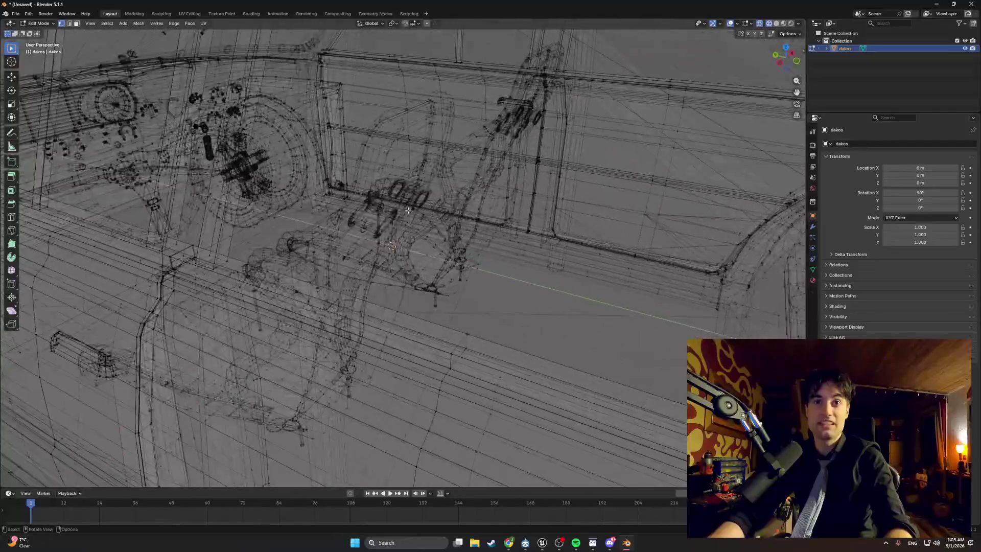
{"action": "mouse_move", "coordinate": [408, 210]}
{"action": "left_mouse_down"}
{"action": "mouse_move", "coordinate": [356, 196]}
{"action": "mouse_move", "coordinate": [461, 282]}
{"action": "mouse_move", "coordinate": [424, 268]}
{"action": "mouse_move", "coordinate": [472, 282]}
{"action": "mouse_move", "coordinate": [489, 300]}
{"action": "mouse_move", "coordinate": [576, 319]}
{"action": "left_mouse_up"}
{"action": "key", "text": "z"}
{"action": "left_click", "coordinate": [463, 272]}
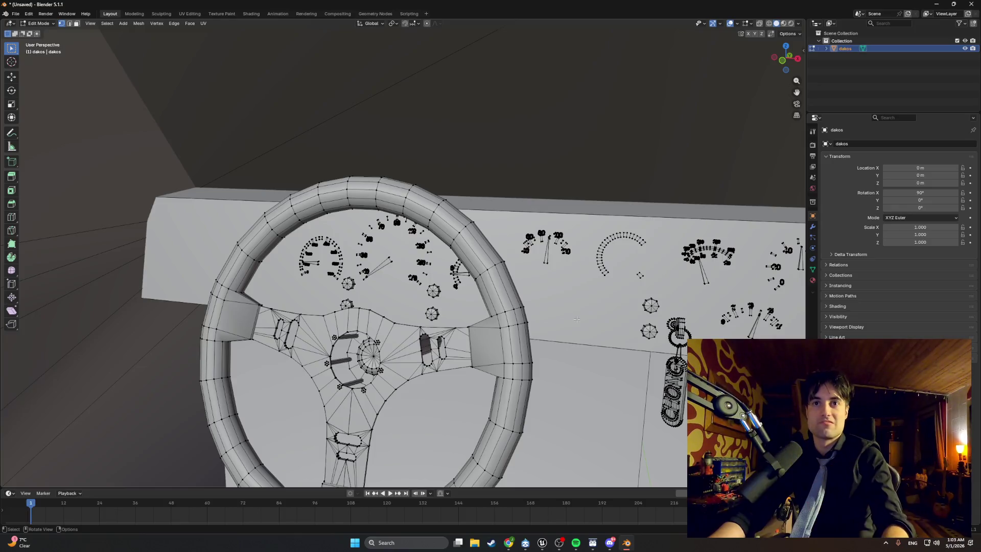
{"action": "left_click", "coordinate": [587, 356]}
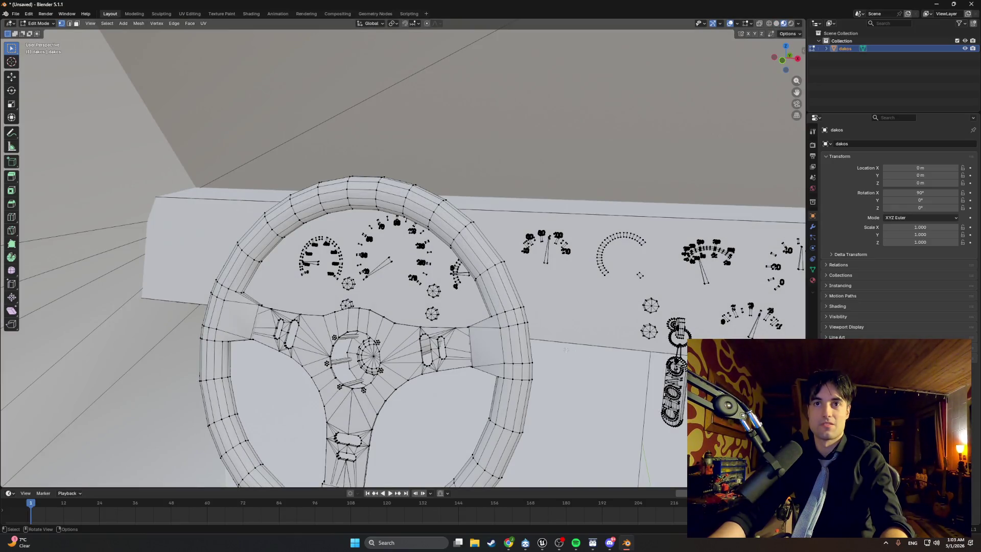
{"action": "key", "text": "Tab"}
{"action": "scroll", "coordinate": [553, 343], "scroll_direction": "down", "scroll_amount": 2}
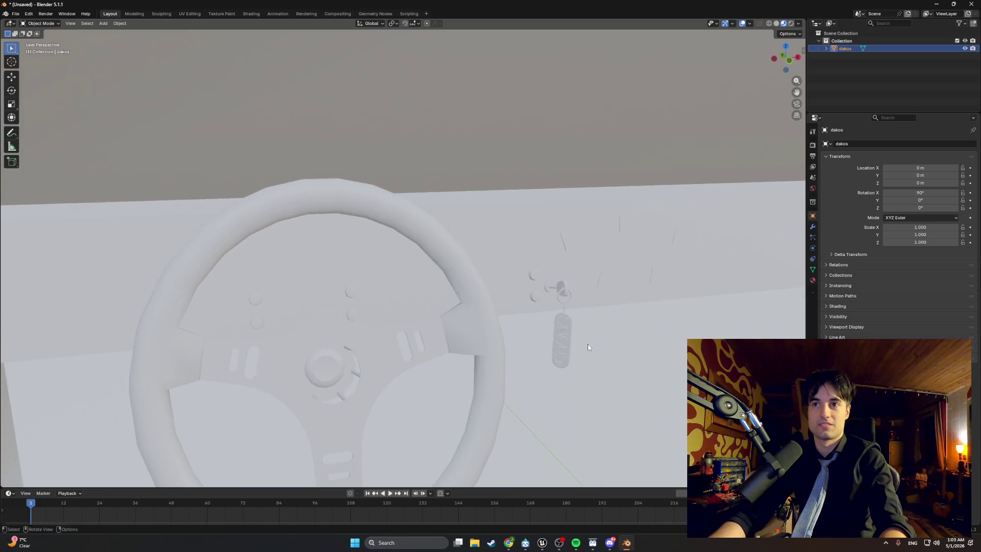
{"action": "scroll", "coordinate": [361, 266], "scroll_direction": "up", "scroll_amount": 5}
{"action": "scroll", "coordinate": [394, 266], "scroll_direction": "up", "scroll_amount": 5}
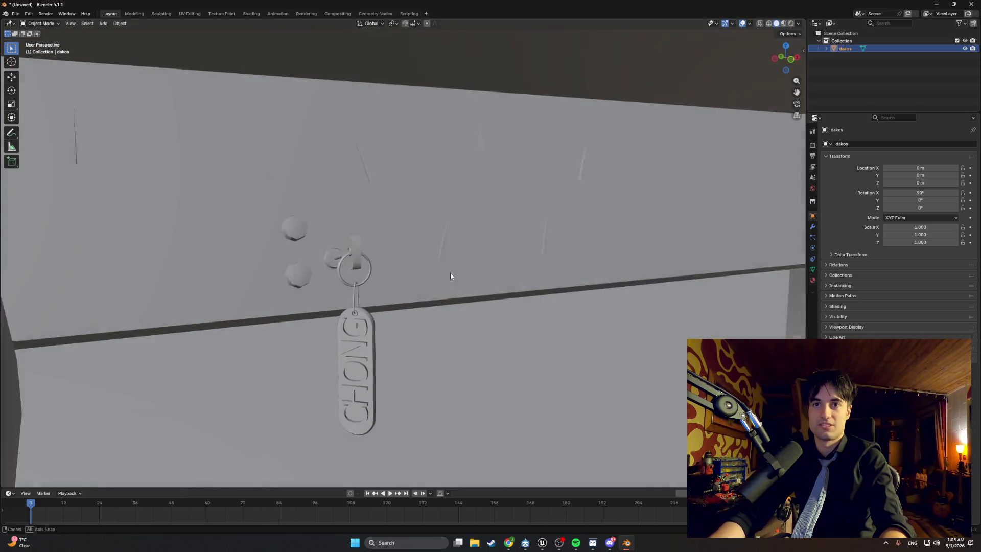
{"action": "scroll", "coordinate": [447, 274], "scroll_direction": "down", "scroll_amount": 4}
{"action": "key", "text": "z"}
{"action": "left_click", "coordinate": [412, 269]}
{"action": "key", "text": "shift+z"}
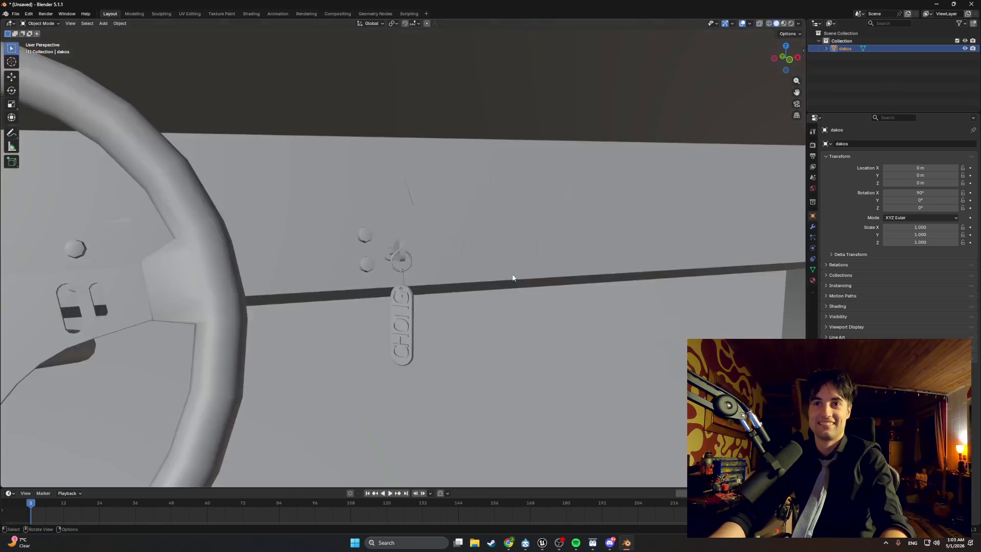
{"action": "scroll", "coordinate": [428, 268], "scroll_direction": "down", "scroll_amount": 3}
{"action": "scroll", "coordinate": [308, 287], "scroll_direction": "up", "scroll_amount": 4}
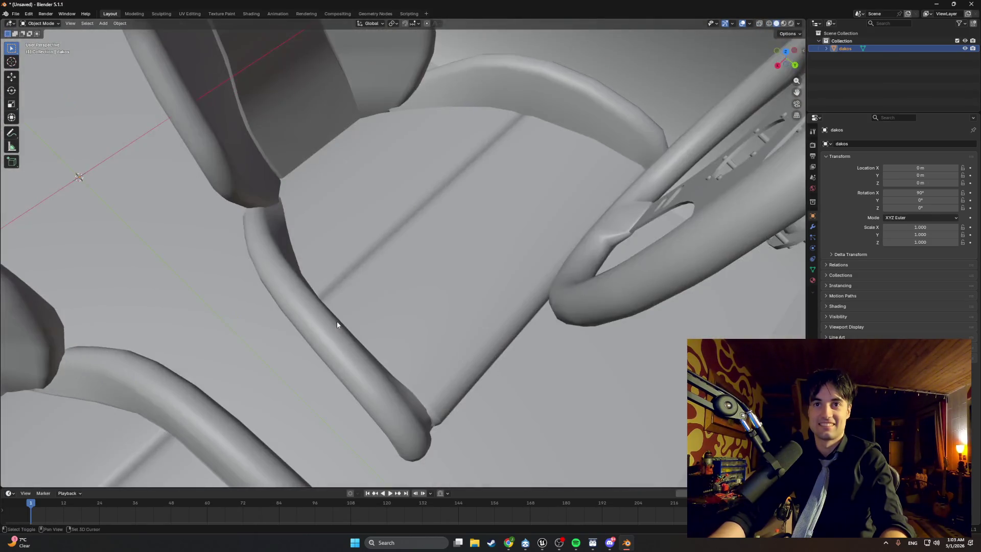
{"action": "key", "text": "Tab"}
{"action": "scroll", "coordinate": [529, 287], "scroll_direction": "down", "scroll_amount": 3}
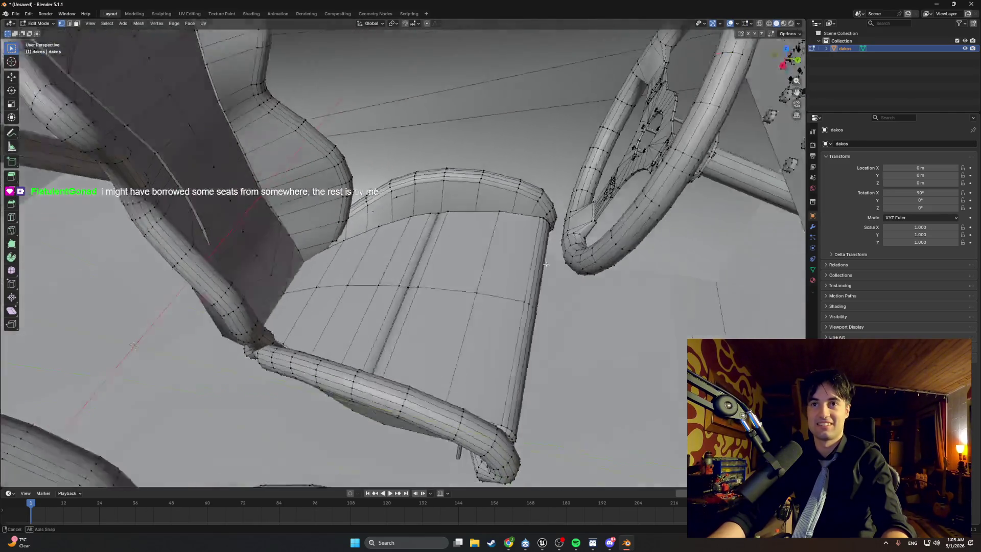
{"action": "scroll", "coordinate": [588, 251], "scroll_direction": "up", "scroll_amount": 4}
{"action": "scroll", "coordinate": [588, 251], "scroll_direction": "down", "scroll_amount": 5}
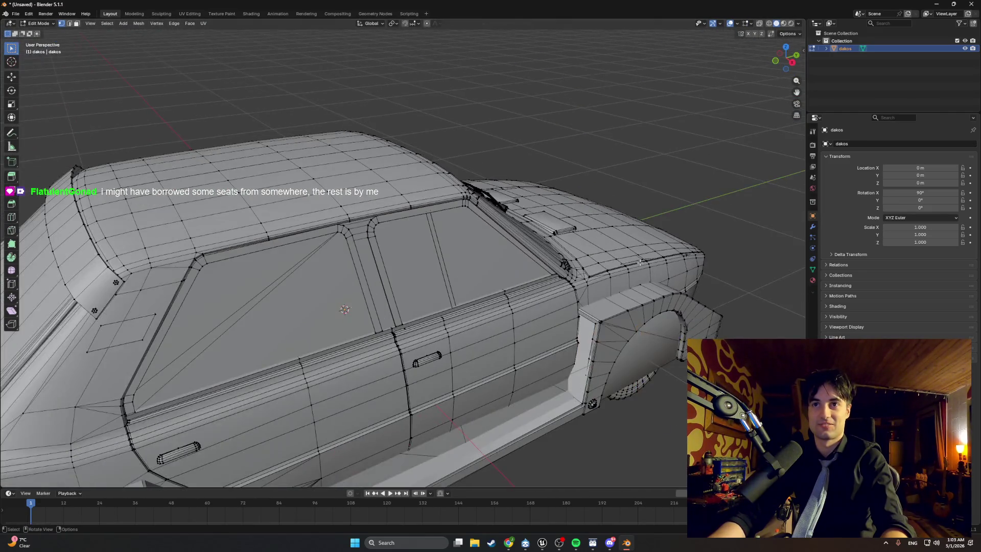
{"action": "mouse_move", "coordinate": [550, 241]}
{"action": "left_mouse_down"}
{"action": "mouse_move", "coordinate": [560, 248]}
{"action": "mouse_move", "coordinate": [396, 247]}
{"action": "mouse_move", "coordinate": [560, 246]}
{"action": "mouse_move", "coordinate": [596, 191]}
{"action": "mouse_move", "coordinate": [611, 219]}
{"action": "left_mouse_up"}
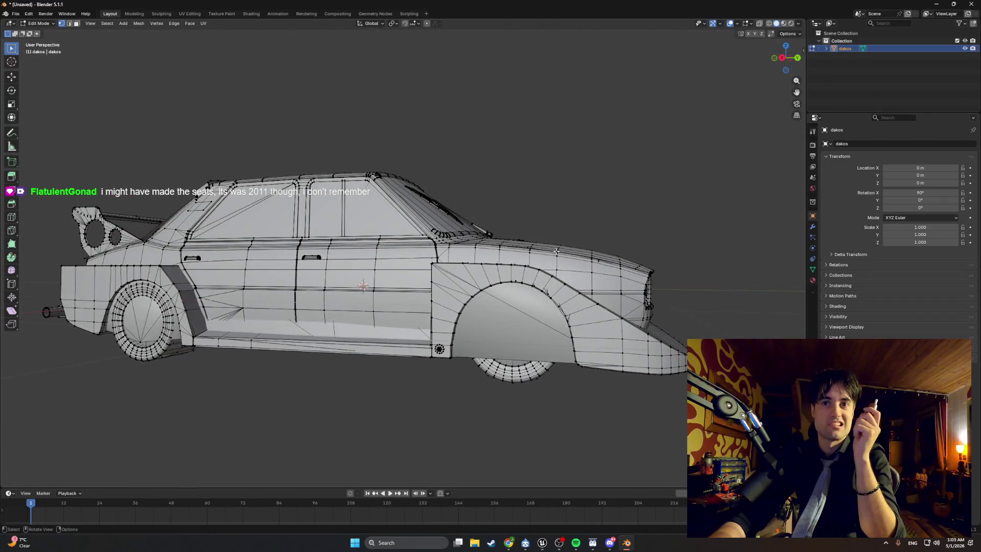
Orbit and zoom around the dakos car wireframe and its dashboard, then minimize Blender
{"action": "scroll", "coordinate": [555, 251], "scroll_direction": "up", "scroll_amount": 8}
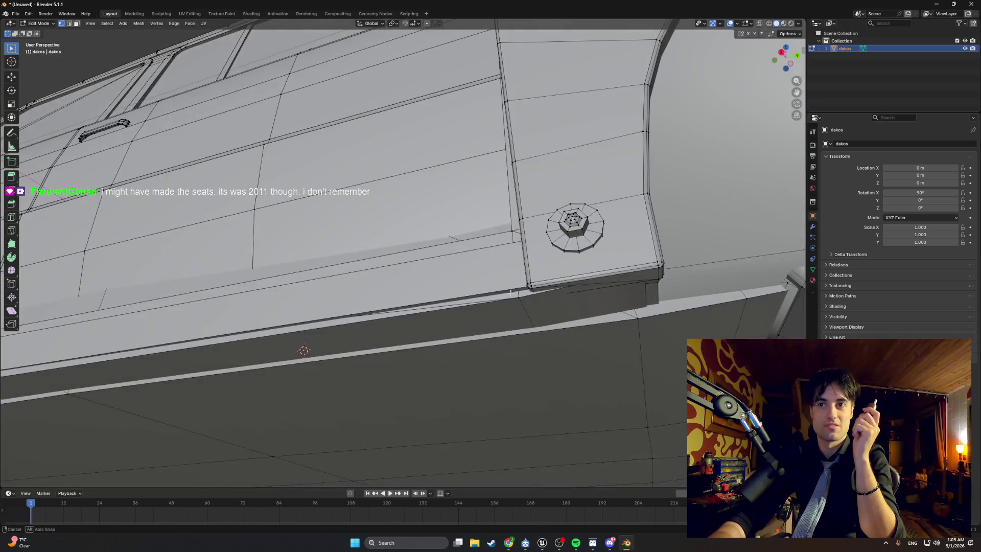
{"action": "mouse_move", "coordinate": [555, 251]}
{"action": "left_mouse_down"}
{"action": "mouse_move", "coordinate": [513, 294]}
{"action": "mouse_move", "coordinate": [587, 312]}
{"action": "mouse_move", "coordinate": [549, 314]}
{"action": "mouse_move", "coordinate": [602, 309]}
{"action": "mouse_move", "coordinate": [549, 309]}
{"action": "left_mouse_up"}
{"action": "scroll", "coordinate": [590, 312], "scroll_direction": "up", "scroll_amount": 6}
{"action": "scroll", "coordinate": [589, 313], "scroll_direction": "up", "scroll_amount": 5}
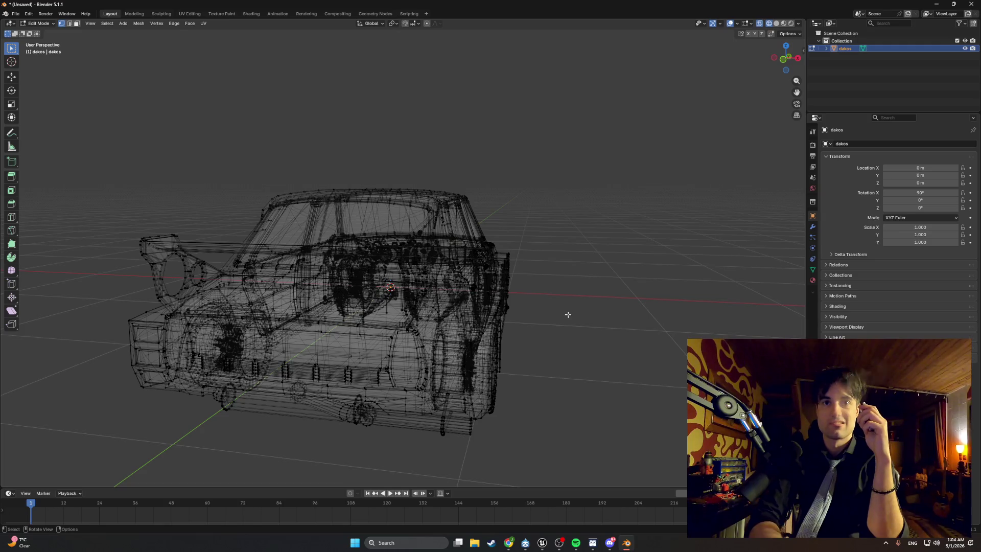
{"action": "left_click_drag", "start_coordinate": [487, 317], "coordinate": [364, 339]}
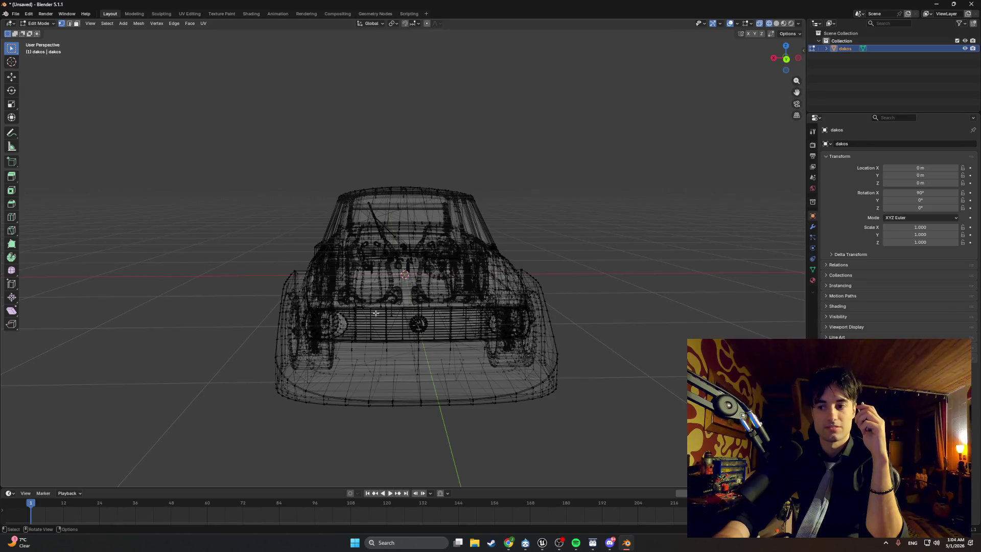
{"action": "mouse_move", "coordinate": [398, 306]}
{"action": "left_mouse_down"}
{"action": "mouse_move", "coordinate": [335, 302]}
{"action": "mouse_move", "coordinate": [410, 304]}
{"action": "left_mouse_up"}
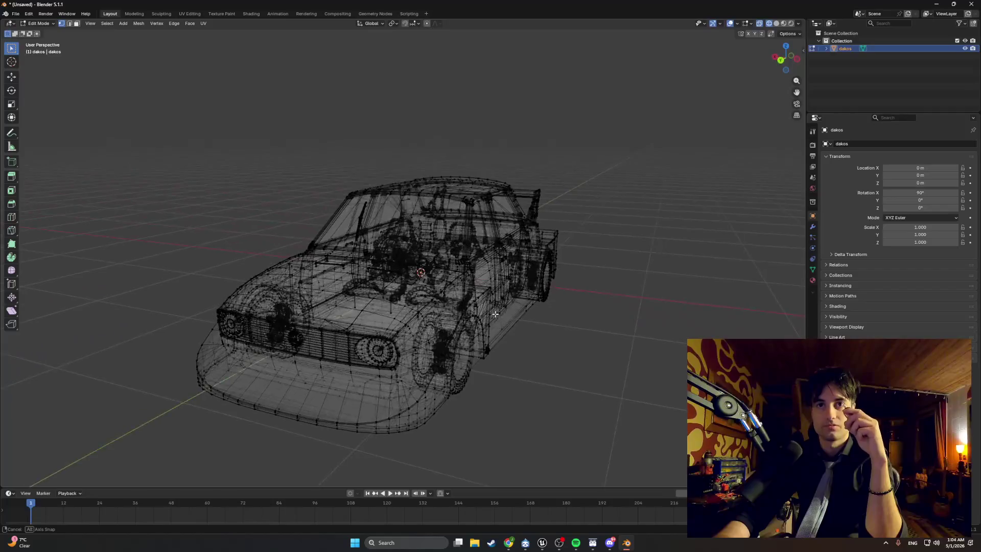
{"action": "mouse_move", "coordinate": [505, 320]}
{"action": "left_mouse_down"}
{"action": "mouse_move", "coordinate": [465, 323]}
{"action": "mouse_move", "coordinate": [502, 325]}
{"action": "left_mouse_up"}
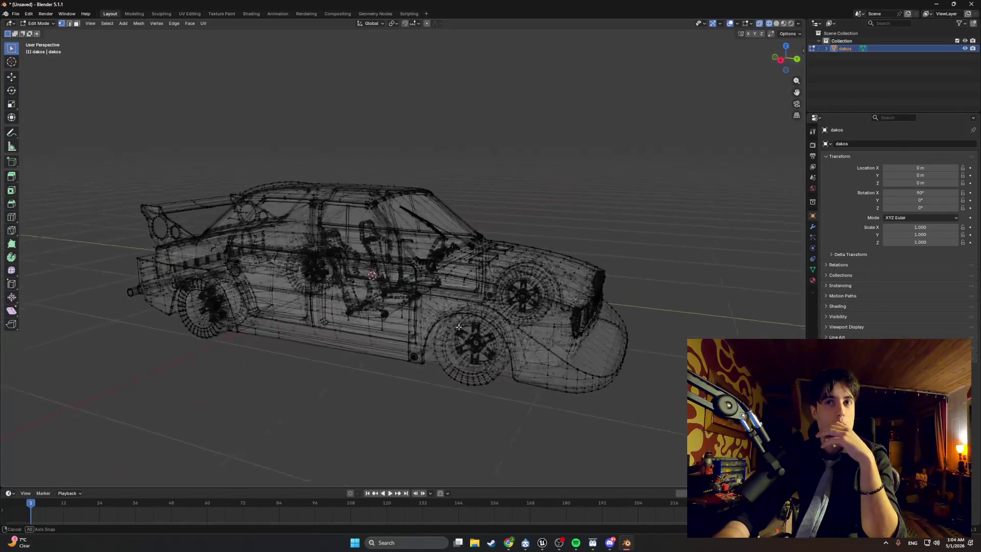
{"action": "left_click_drag", "start_coordinate": [407, 333], "coordinate": [376, 331]}
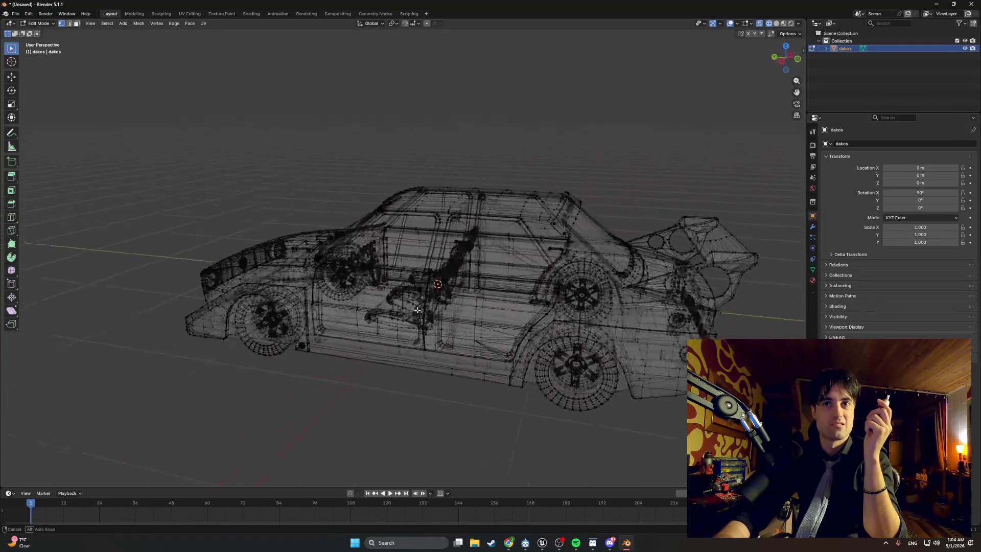
{"action": "mouse_move", "coordinate": [422, 314]}
{"action": "left_mouse_down"}
{"action": "mouse_move", "coordinate": [375, 310]}
{"action": "mouse_move", "coordinate": [387, 325]}
{"action": "mouse_move", "coordinate": [336, 331]}
{"action": "left_mouse_up"}
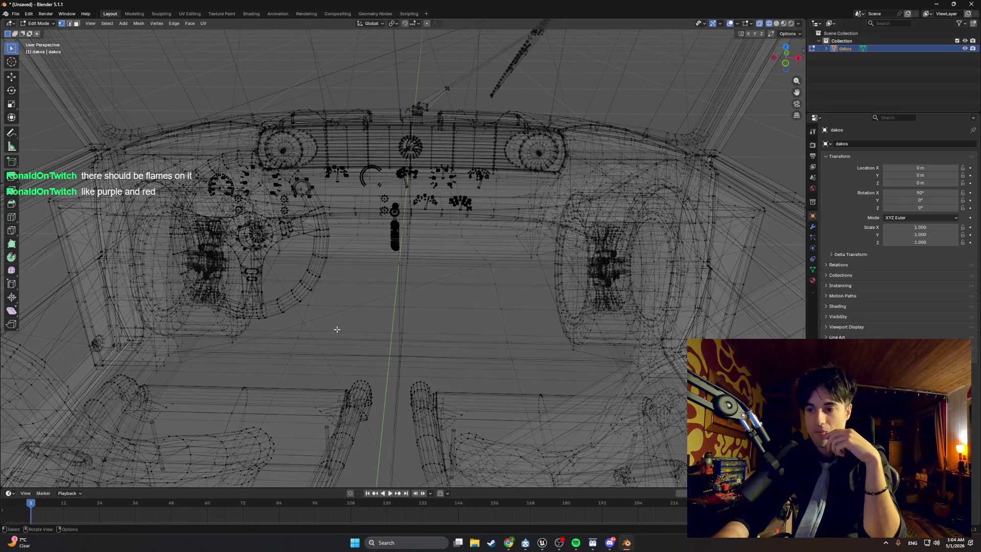
{"action": "mouse_move", "coordinate": [339, 330]}
{"action": "left_mouse_down"}
{"action": "mouse_move", "coordinate": [401, 324]}
{"action": "mouse_move", "coordinate": [365, 300]}
{"action": "mouse_move", "coordinate": [357, 305]}
{"action": "mouse_move", "coordinate": [496, 312]}
{"action": "left_mouse_up"}
{"action": "scroll", "coordinate": [401, 324], "scroll_direction": "down", "scroll_amount": 5}
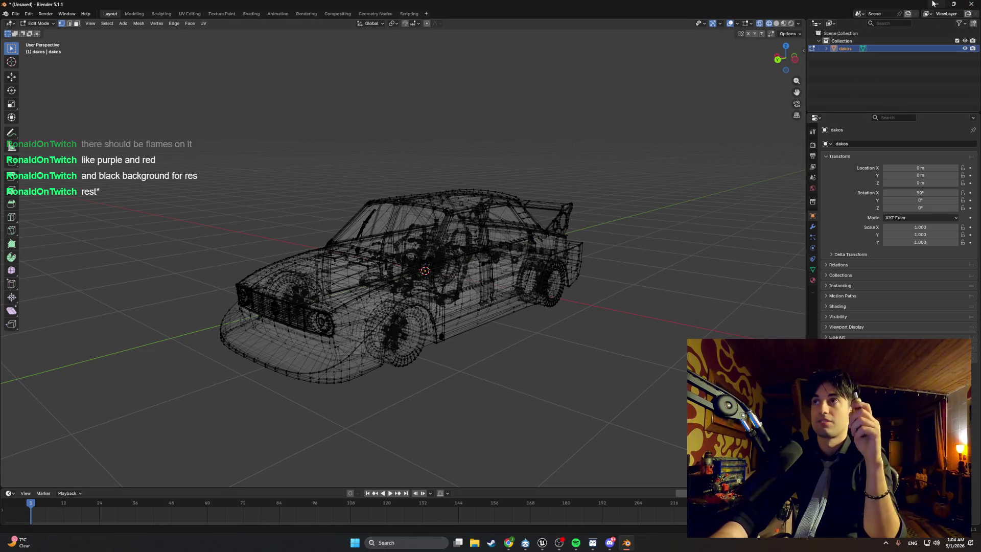
{"action": "left_click", "coordinate": [933, 4]}
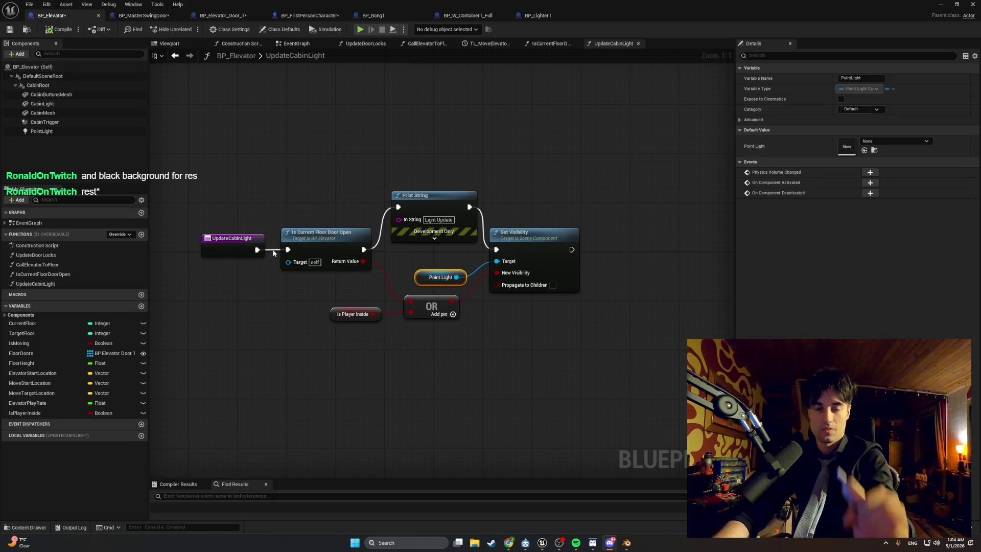
Play the level, walk down the hallway into the dark elevator room, then stop
{"action": "left_click", "coordinate": [941, 4]}
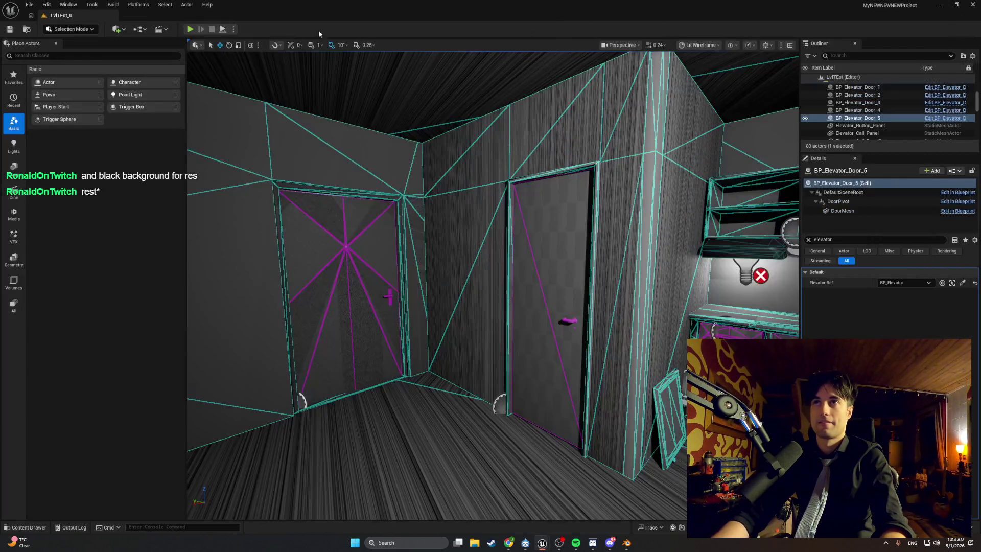
{"action": "left_click", "coordinate": [189, 29]}
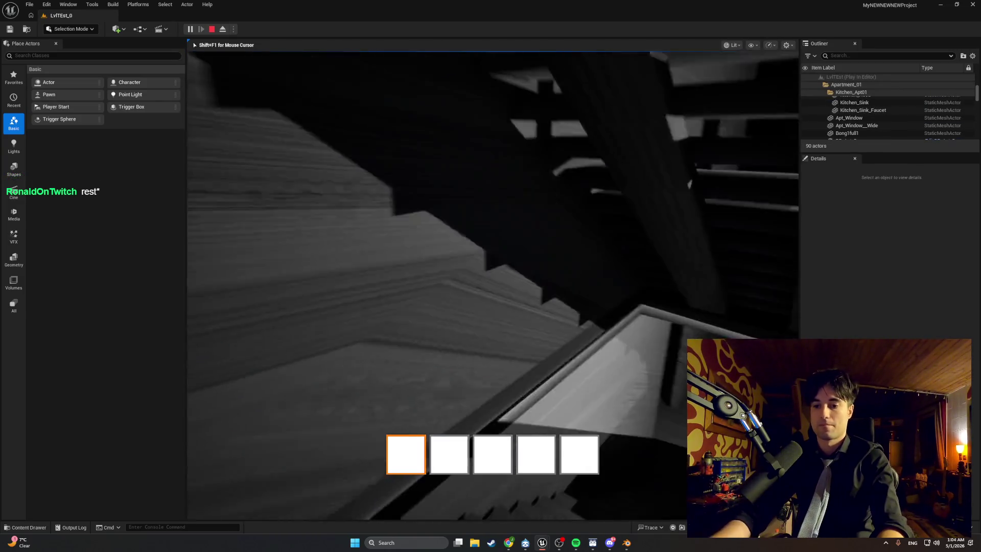
{"action": "key", "text": "w"}
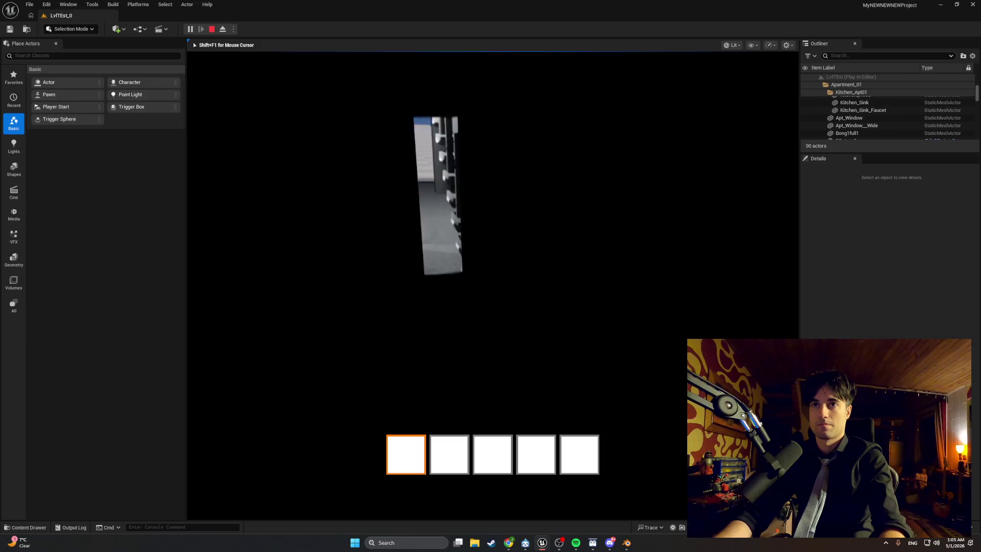
{"action": "key", "text": "Escape"}
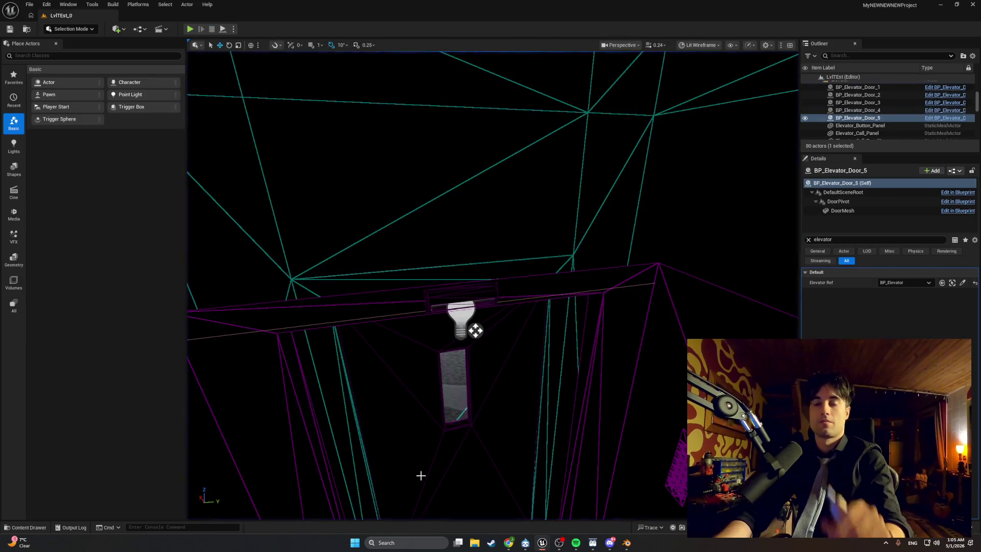
Review BP_Elevator's CallElevatorToFloor, UpdateDoorLocks, TL_MoveElevator and IsCurrentFloorDoorOpen graphs
{"action": "mouse_move", "coordinate": [544, 547]}
{"action": "left_click", "coordinate": [571, 516]}
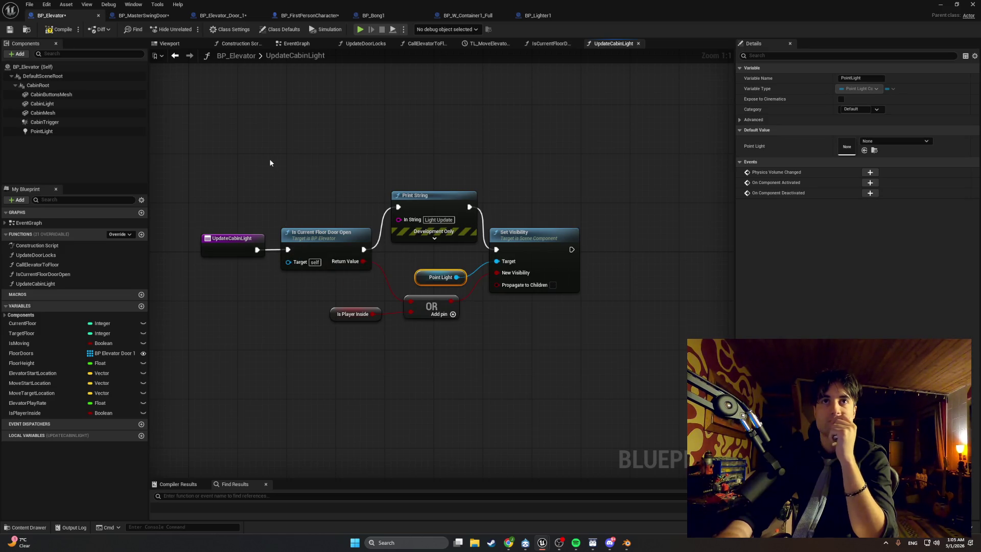
{"action": "left_click", "coordinate": [291, 44]}
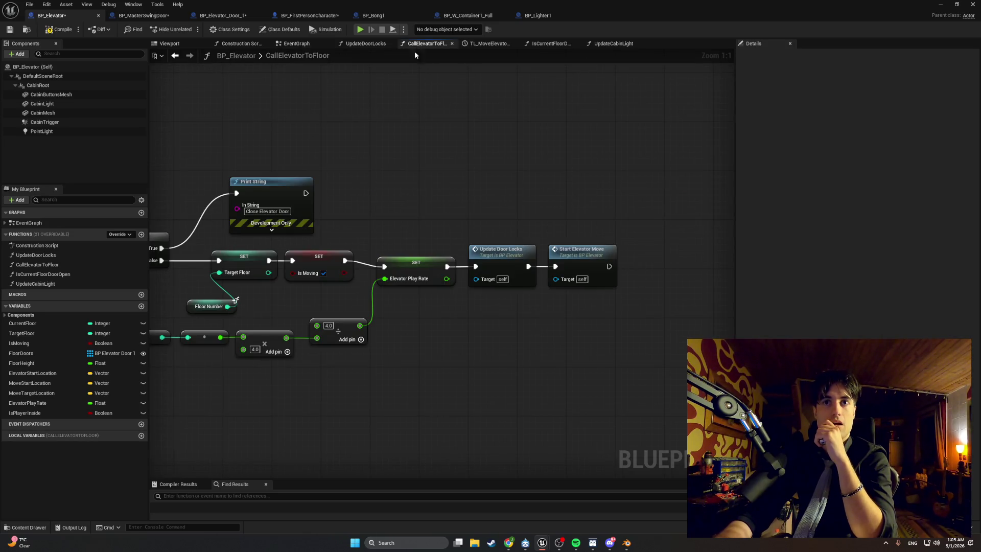
{"action": "left_click", "coordinate": [363, 45]}
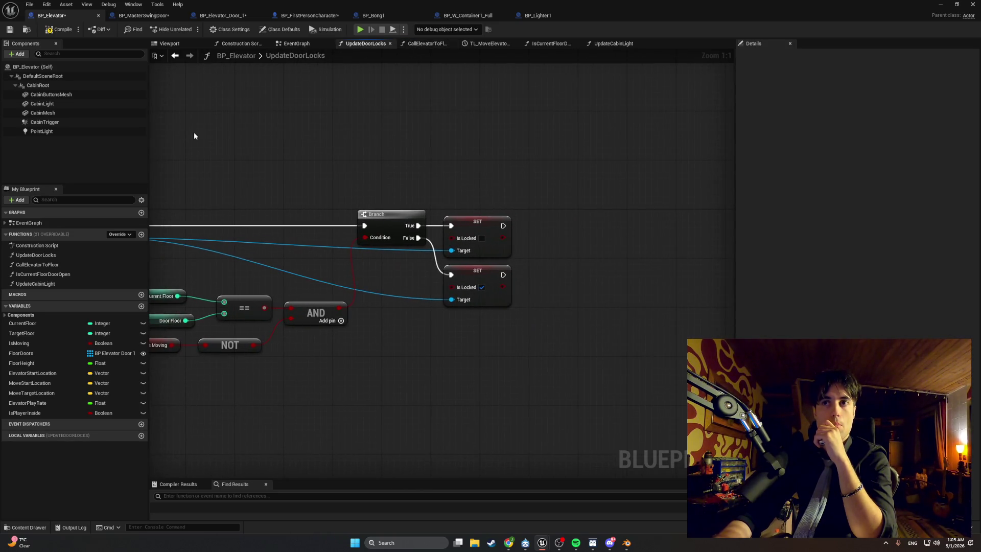
{"action": "left_click", "coordinate": [483, 45]}
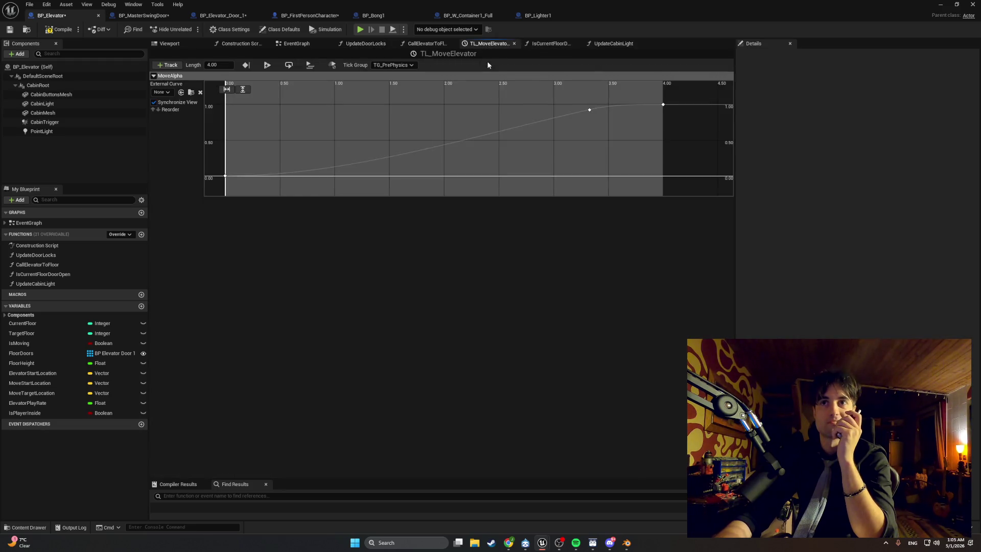
{"action": "left_click", "coordinate": [549, 44]}
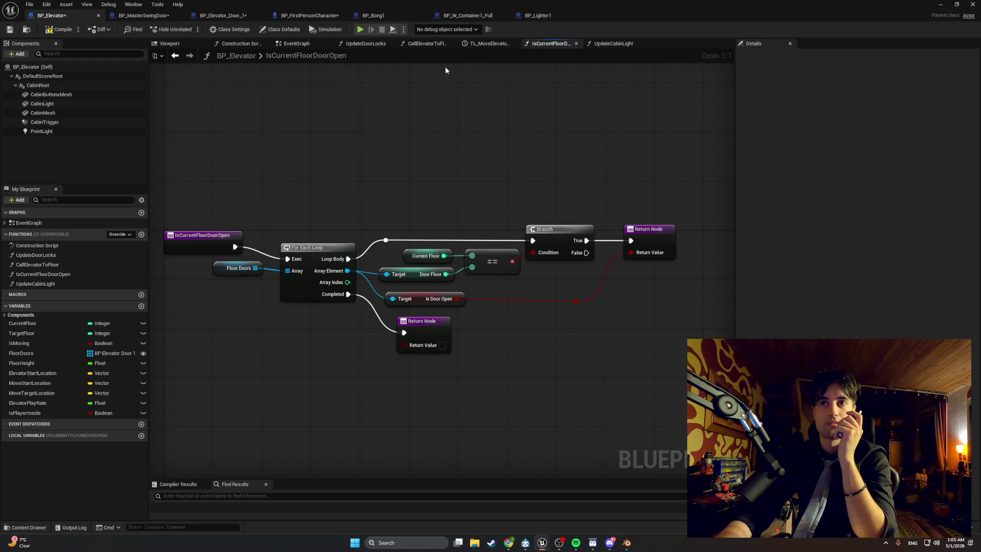
{"action": "left_click", "coordinate": [284, 45]}
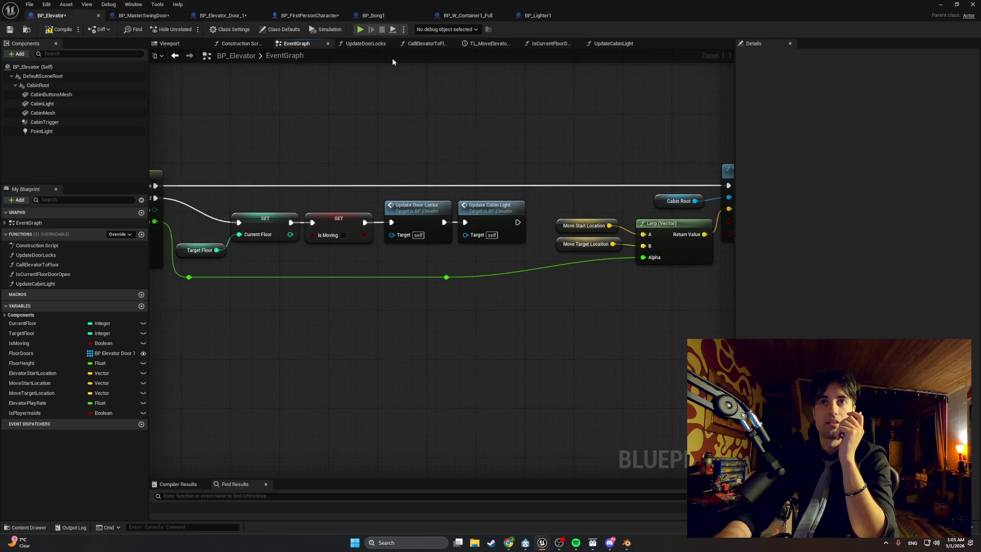
Delete the Update Cabin Light call node from the event graph
{"action": "left_click_drag", "start_coordinate": [301, 202], "coordinate": [368, 197]}
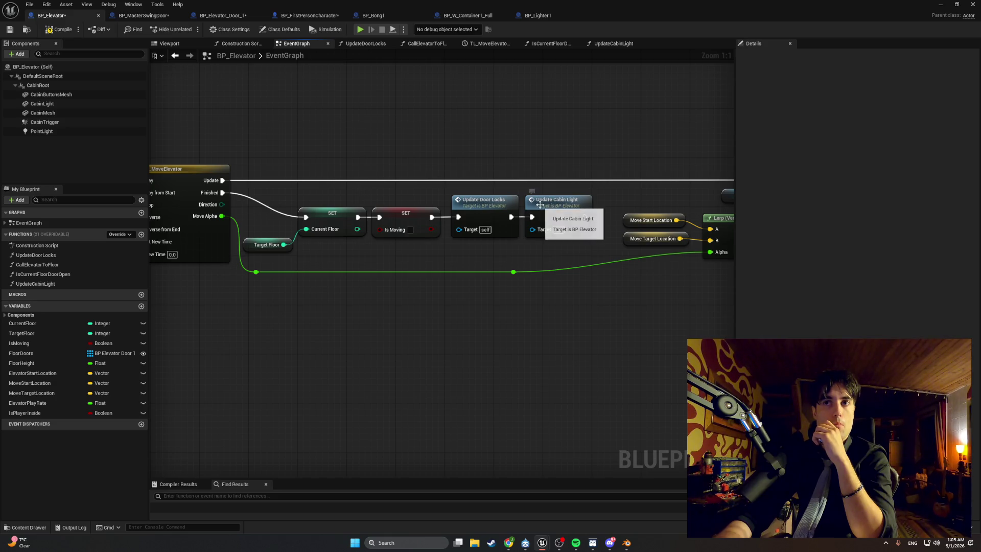
{"action": "left_click", "coordinate": [548, 204]}
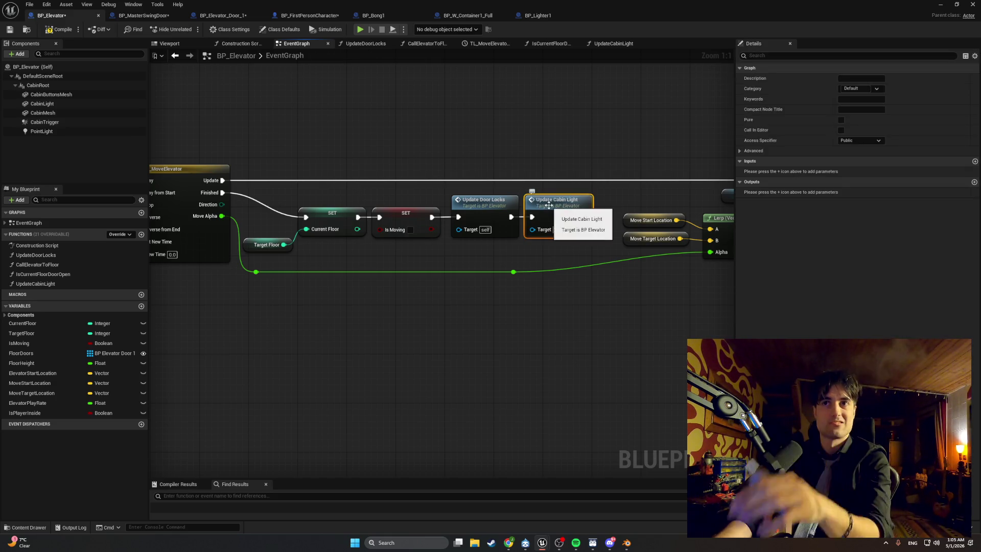
{"action": "key", "text": "Delete"}
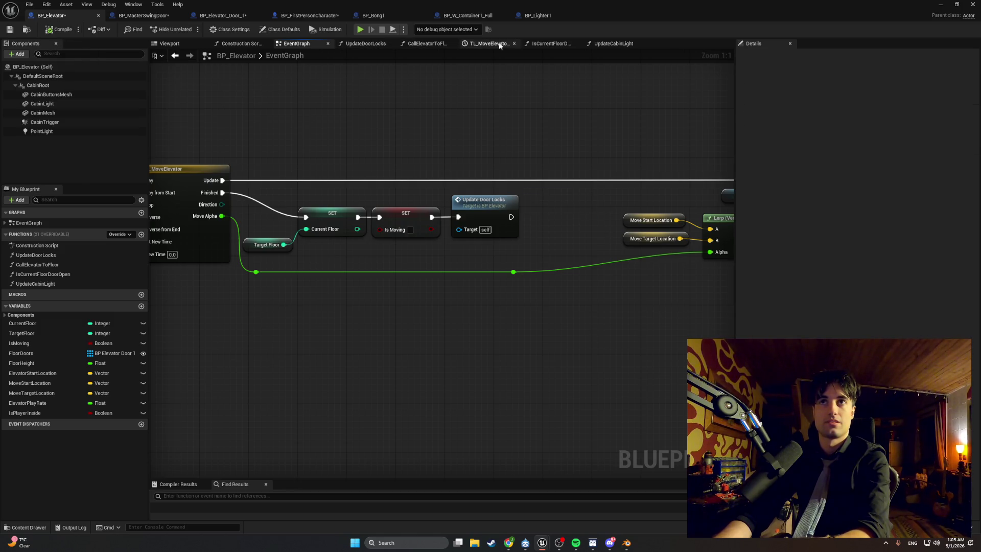
Break UpdateCabinLight's start link to Is Current Floor Door Open and compile BP_Elevator
{"action": "left_click", "coordinate": [482, 45]}
{"action": "left_click", "coordinate": [526, 45]}
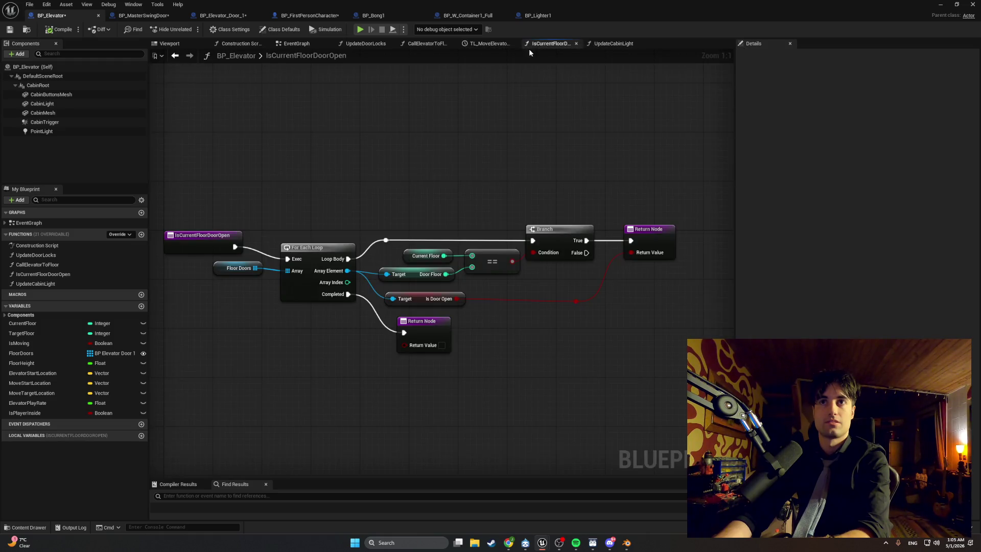
{"action": "left_click", "coordinate": [610, 44]}
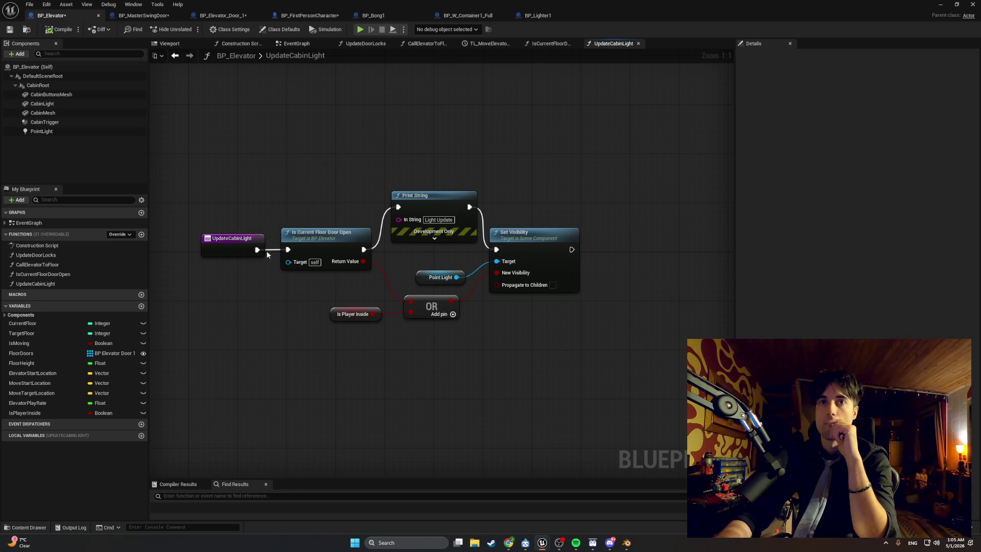
{"action": "left_click", "coordinate": [287, 250], "text": "alt"}
{"action": "left_click", "coordinate": [59, 30]}
Retest the elevator in a short LiftTest play session without the cabin light call
{"action": "left_click", "coordinate": [940, 4]}
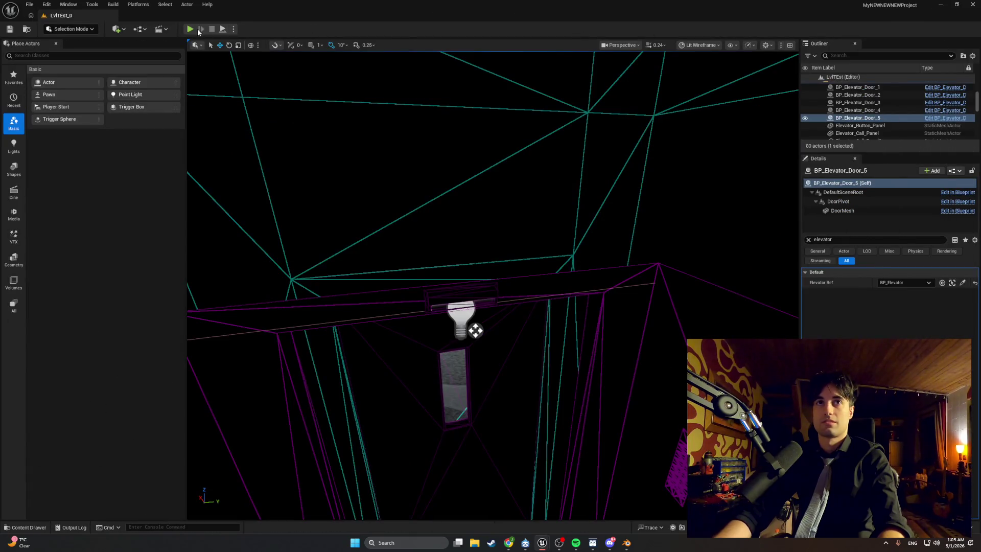
{"action": "left_click", "coordinate": [189, 29]}
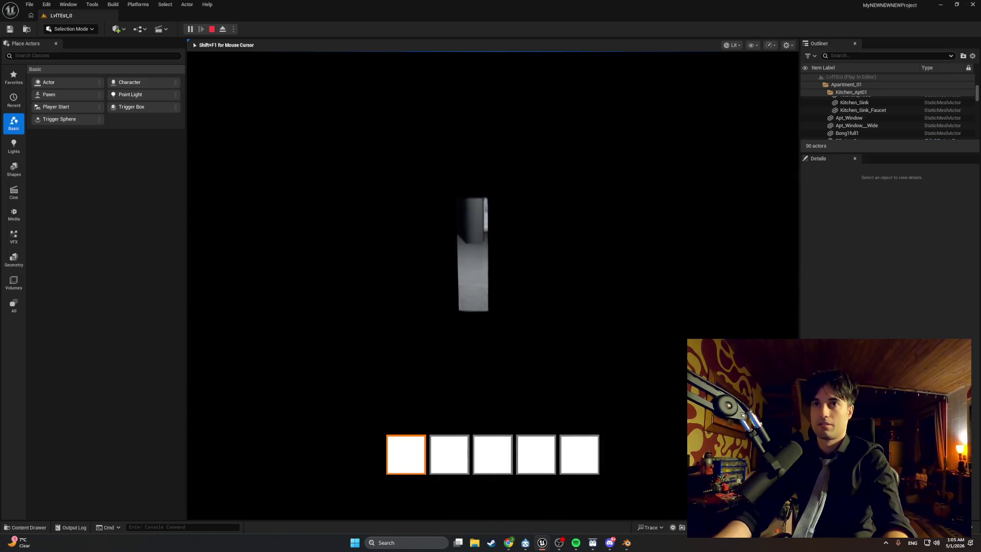
{"action": "key", "text": "Escape"}
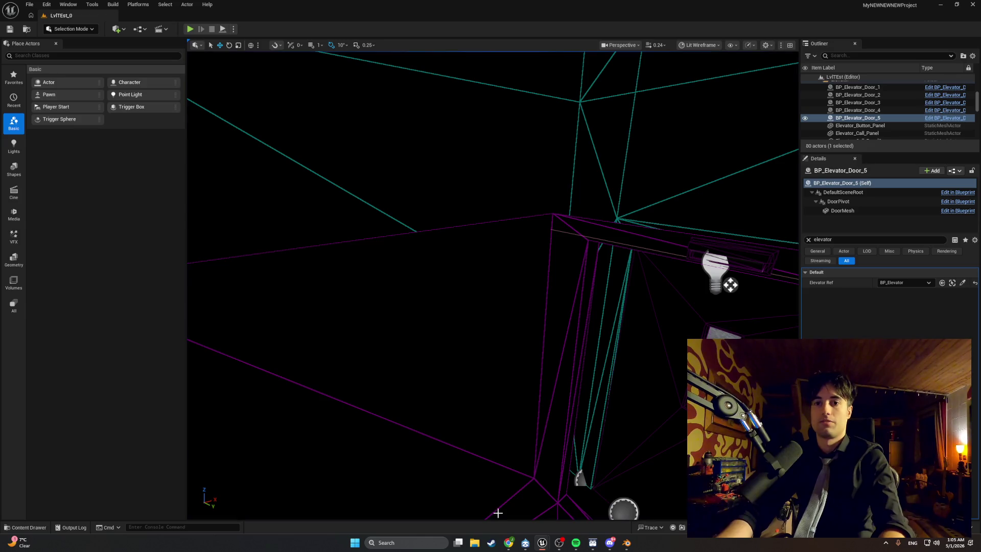
Reconnect UpdateCabinLight's function start to Is Current Floor Door Open
{"action": "mouse_move", "coordinate": [541, 542]}
{"action": "left_click", "coordinate": [561, 516]}
{"action": "left_click_drag", "start_coordinate": [257, 249], "coordinate": [287, 249]}
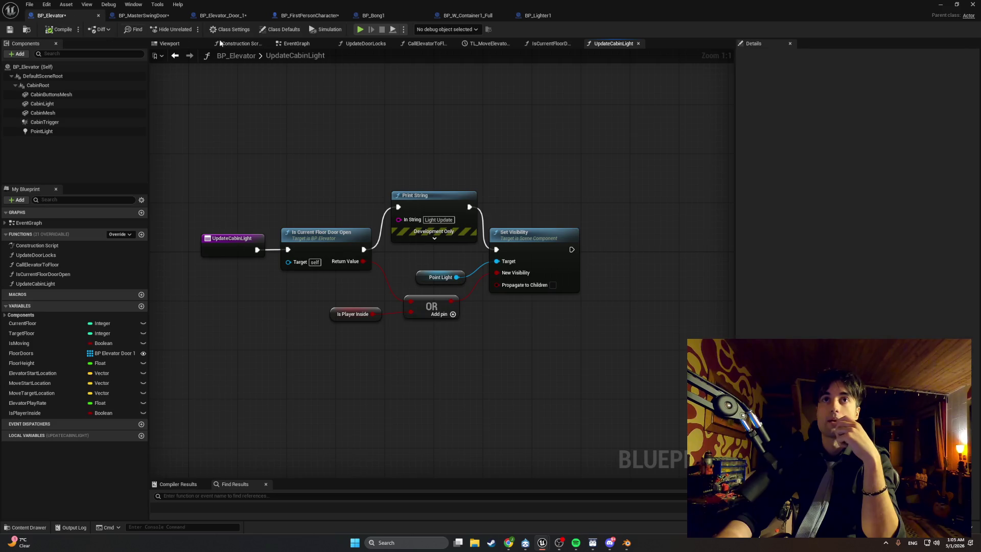
Review the UpdateDoorLocks, CallElevatorToFloor, TL_MoveElevator, IsCurrentFloorDoorOpen and UpdateCabinLight graphs, then the event graph
{"action": "left_click", "coordinate": [295, 44]}
{"action": "left_click", "coordinate": [364, 44]}
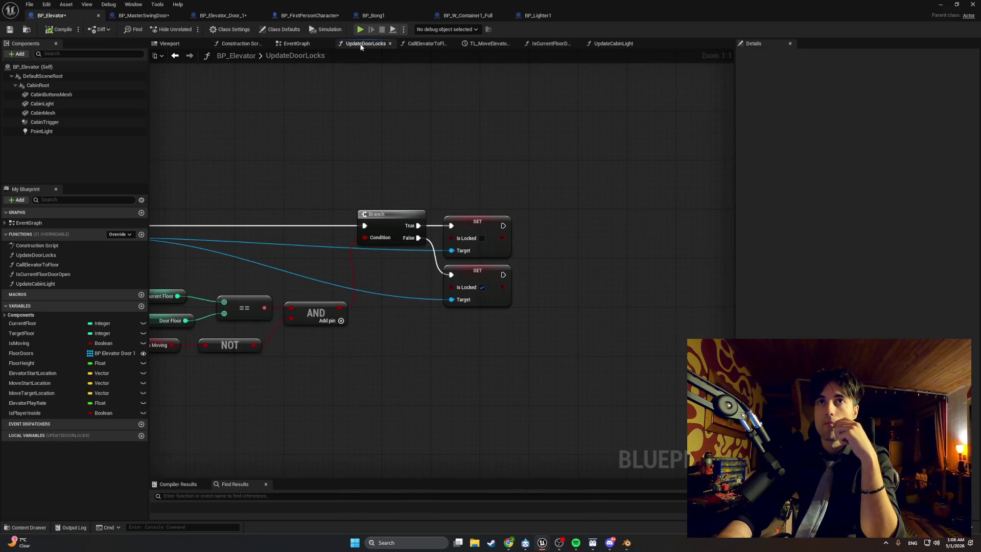
{"action": "left_click", "coordinate": [424, 44]}
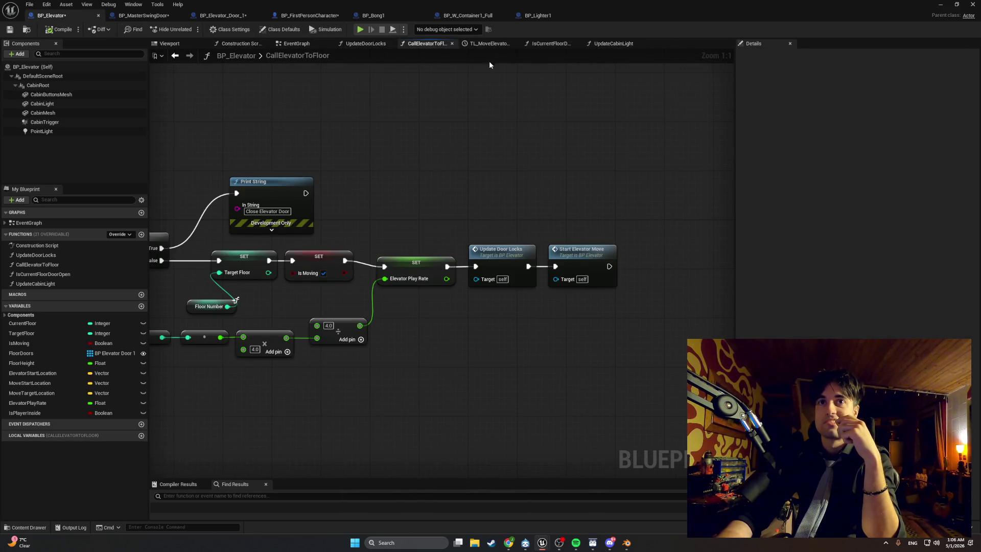
{"action": "left_click", "coordinate": [489, 43]}
{"action": "left_click", "coordinate": [549, 44]}
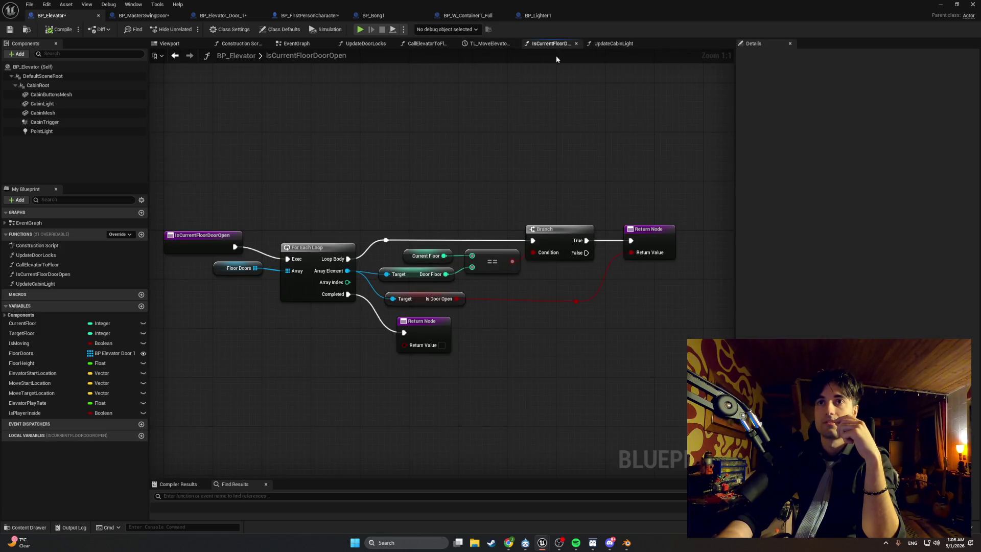
{"action": "left_click", "coordinate": [613, 44]}
{"action": "left_click", "coordinate": [296, 44]}
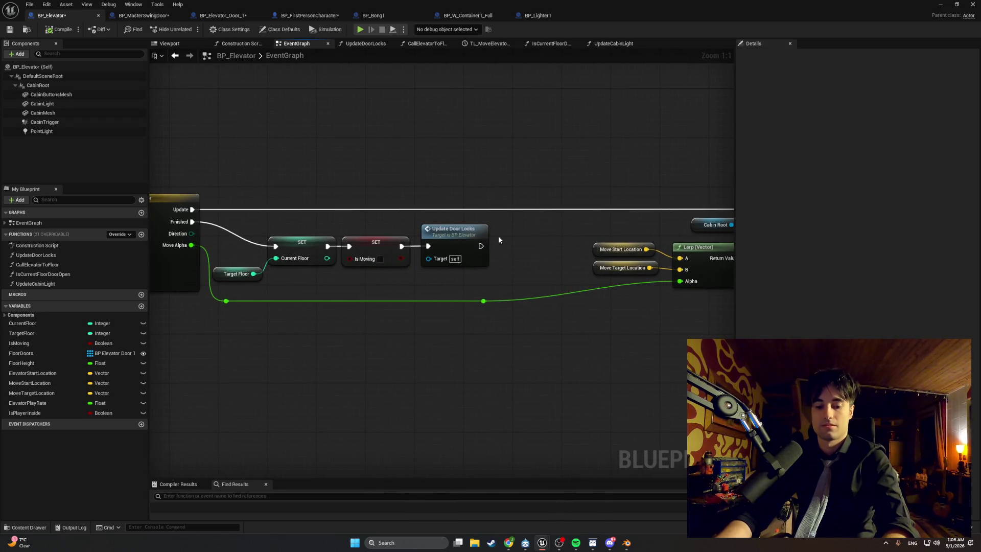
{"action": "scroll", "coordinate": [498, 235], "scroll_direction": "down", "scroll_amount": 6}
{"action": "left_click", "coordinate": [335, 372]}
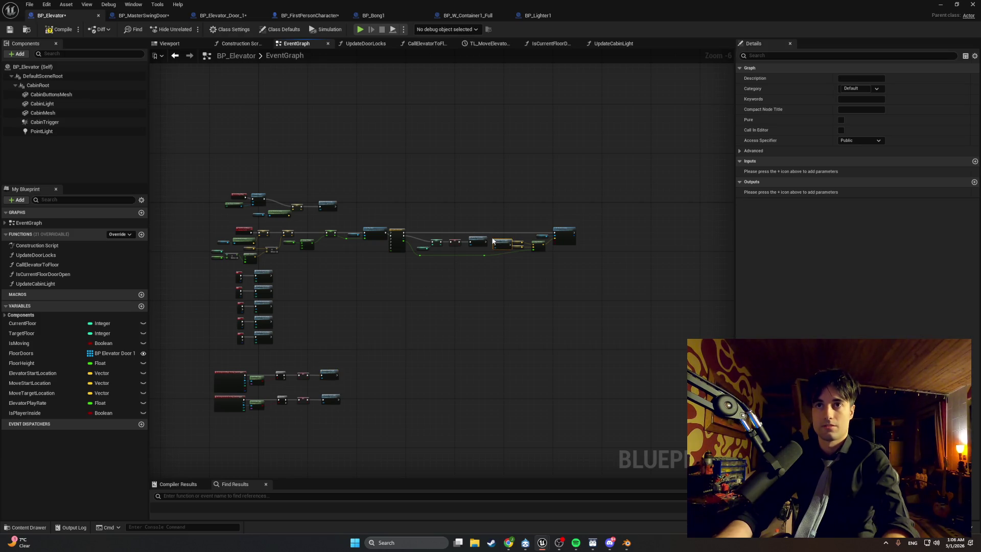
Start My Playlist #13 in Spotify and return to the Blueprint editor
{"action": "left_click", "coordinate": [574, 544]}
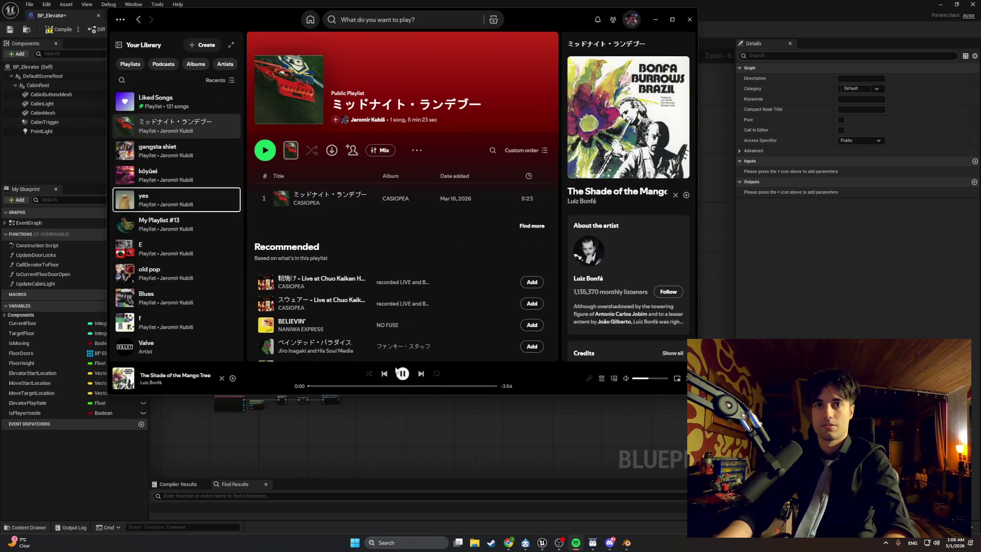
{"action": "double_click", "coordinate": [204, 225]}
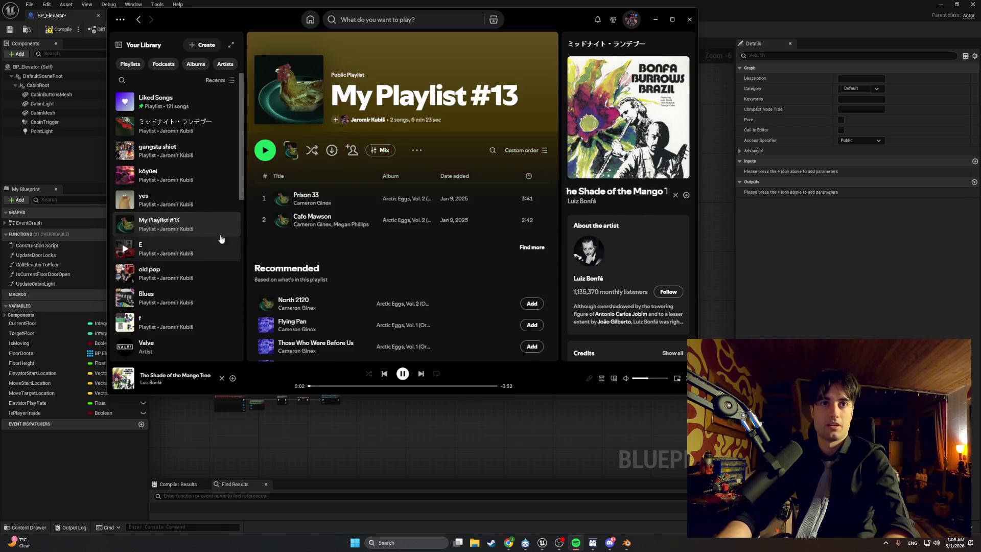
{"action": "left_click", "coordinate": [701, 45]}
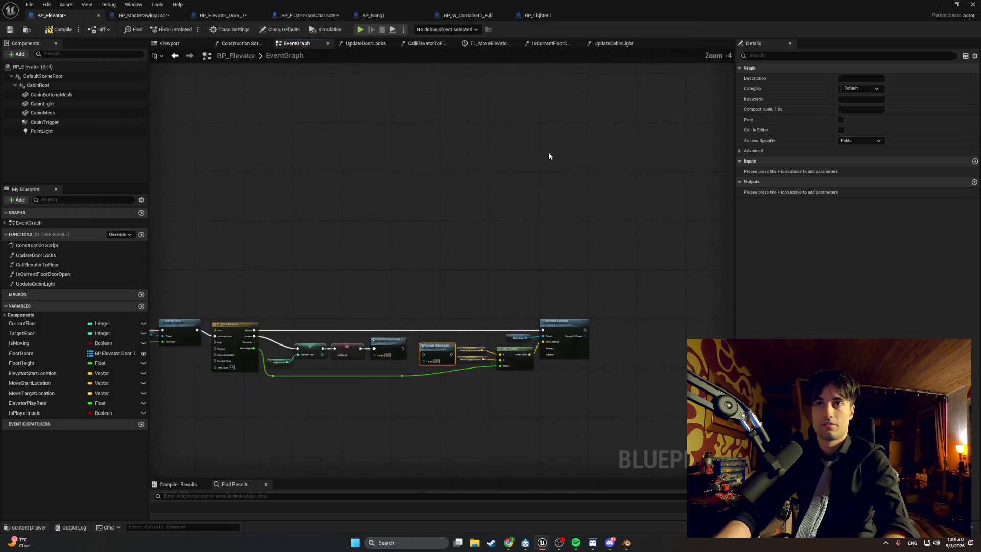
Move Update Cabin Light beside Update Door Locks, recompile, and review the TL_MoveElevator chain
{"action": "scroll", "coordinate": [468, 300], "scroll_direction": "up", "scroll_amount": 5}
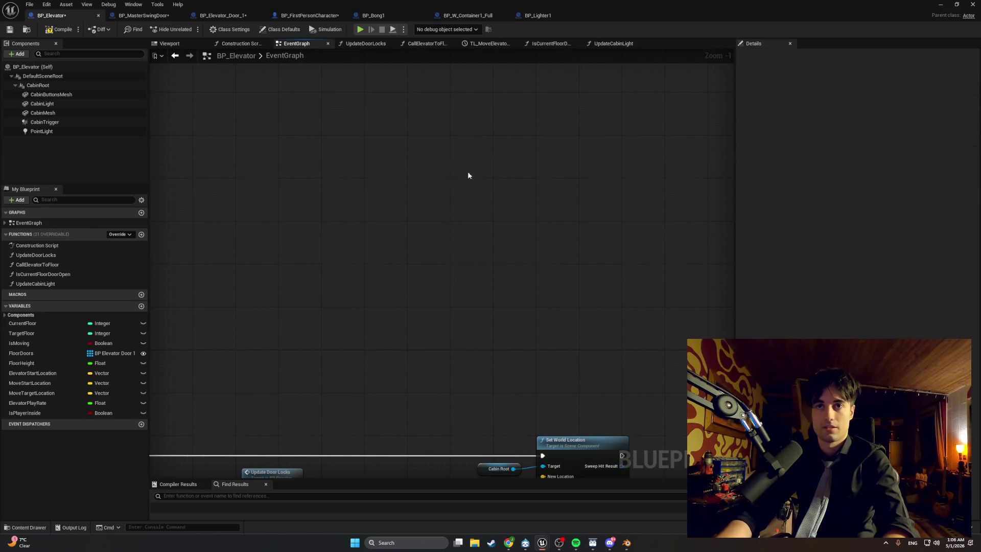
{"action": "scroll", "coordinate": [562, 240], "scroll_direction": "up", "scroll_amount": 1}
{"action": "left_click", "coordinate": [381, 230]}
{"action": "mouse_move", "coordinate": [381, 229]}
{"action": "left_mouse_down"}
{"action": "mouse_move", "coordinate": [373, 223]}
{"action": "mouse_move", "coordinate": [364, 237]}
{"action": "mouse_move", "coordinate": [399, 220]}
{"action": "left_mouse_up"}
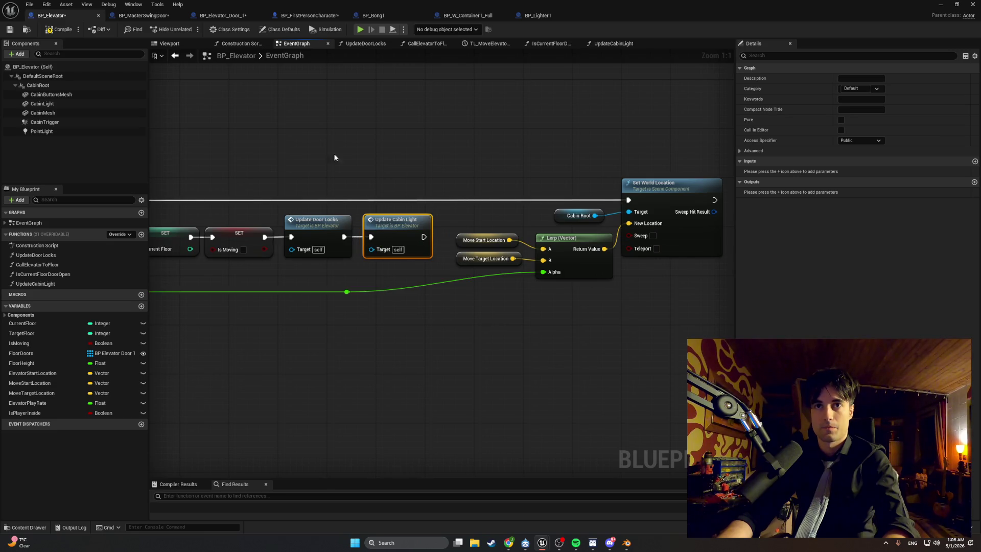
{"action": "left_click", "coordinate": [56, 29]}
{"action": "scroll", "coordinate": [358, 121], "scroll_direction": "down", "scroll_amount": 1}
{"action": "mouse_move", "coordinate": [357, 120]}
{"action": "left_mouse_down"}
{"action": "mouse_move", "coordinate": [612, 160]}
{"action": "mouse_move", "coordinate": [581, 166]}
{"action": "mouse_move", "coordinate": [635, 145]}
{"action": "mouse_move", "coordinate": [637, 133]}
{"action": "mouse_move", "coordinate": [645, 182]}
{"action": "mouse_move", "coordinate": [289, 160]}
{"action": "left_mouse_up"}
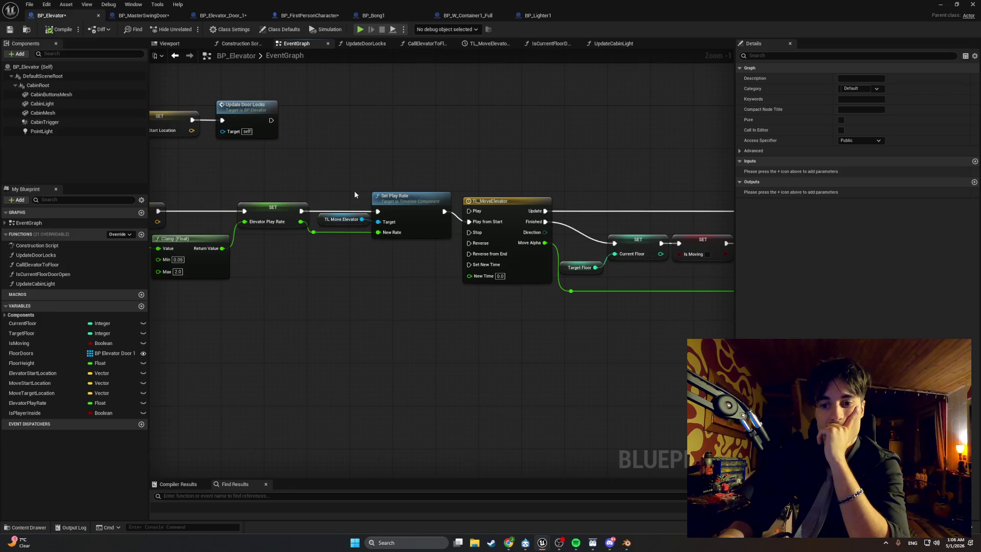
{"action": "mouse_move", "coordinate": [494, 283]}
{"action": "left_mouse_down"}
{"action": "mouse_move", "coordinate": [280, 206]}
{"action": "mouse_move", "coordinate": [339, 196]}
{"action": "mouse_move", "coordinate": [164, 198]}
{"action": "left_mouse_up"}
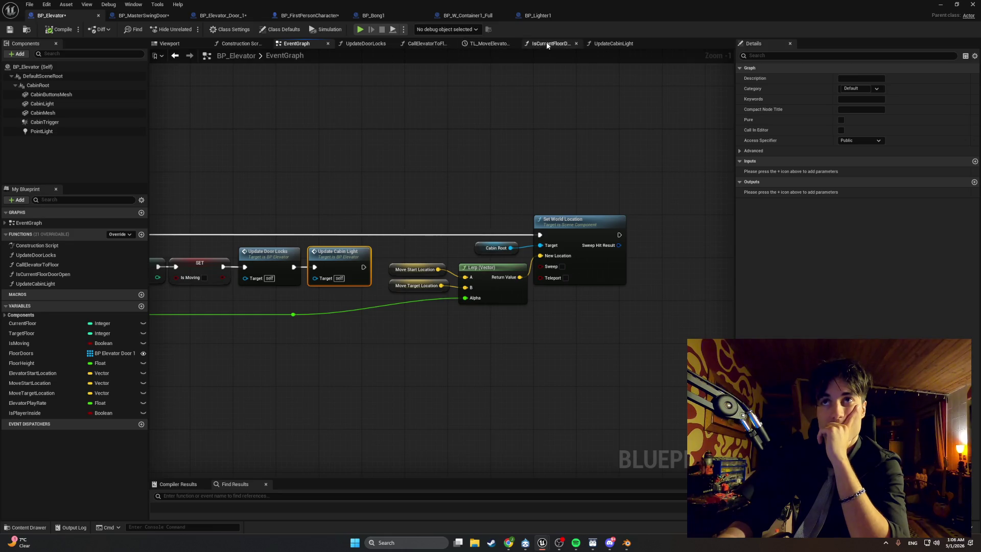
Review the IsCurrentFloorDoorOpen and UpdateCabinLight function graphs
{"action": "left_click", "coordinate": [562, 45]}
{"action": "left_click", "coordinate": [591, 45]}
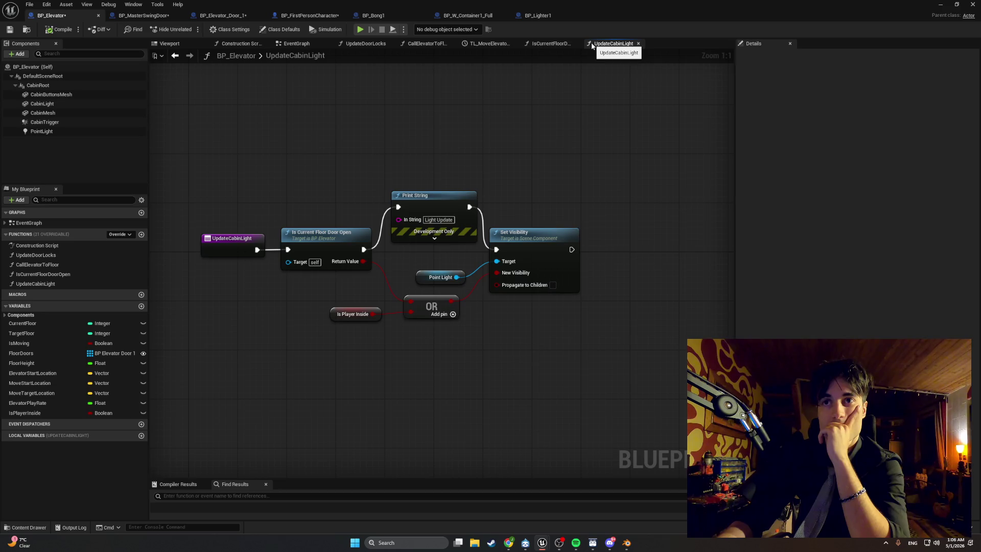
{"action": "left_click", "coordinate": [531, 45]}
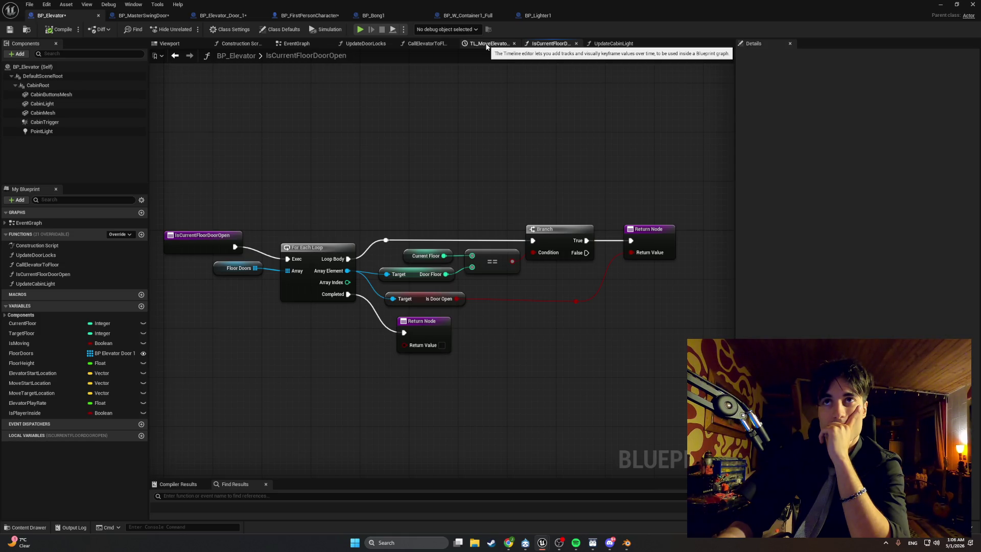
{"action": "left_click", "coordinate": [596, 45]}
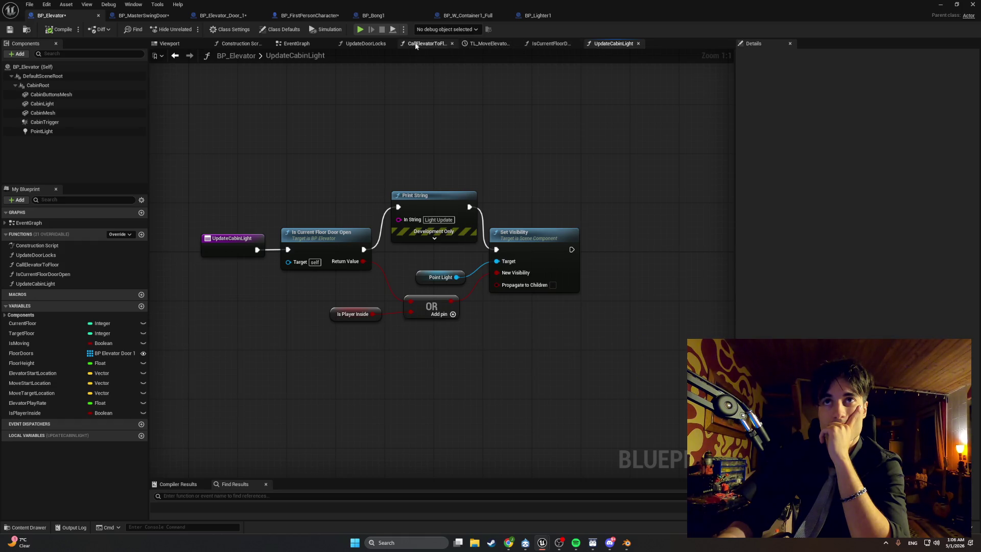
Disconnect Update Cabin Light from Update Door Locks in the event graph and minimize the Blueprint editor
{"action": "left_click", "coordinate": [307, 45]}
{"action": "scroll", "coordinate": [335, 118], "scroll_direction": "down", "scroll_amount": 5}
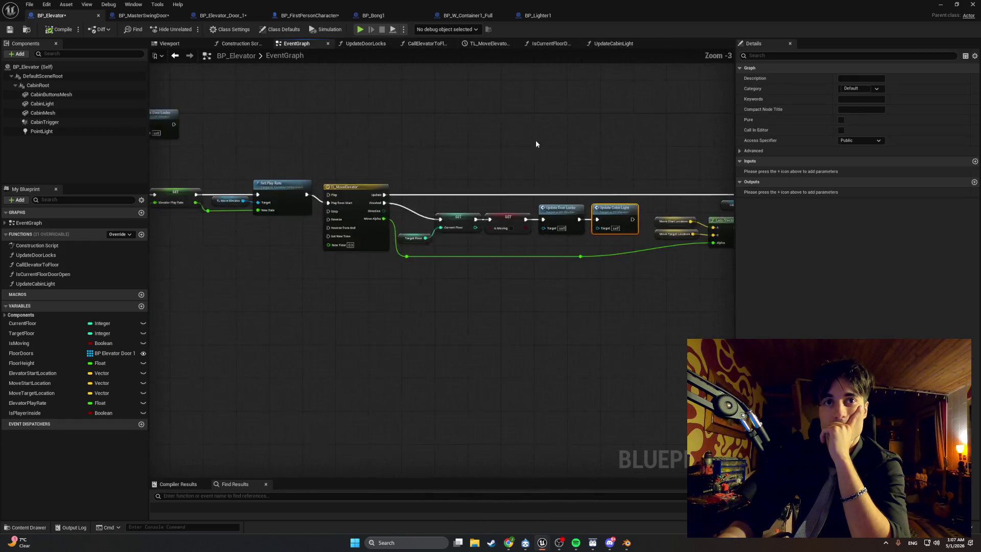
{"action": "scroll", "coordinate": [439, 262], "scroll_direction": "up", "scroll_amount": 5}
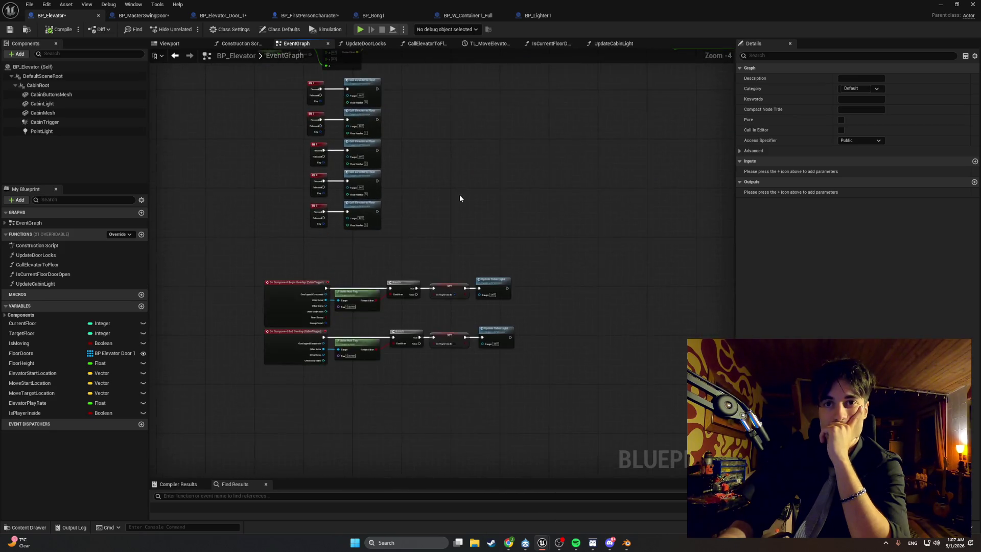
{"action": "left_click_drag", "start_coordinate": [453, 233], "coordinate": [477, 185]}
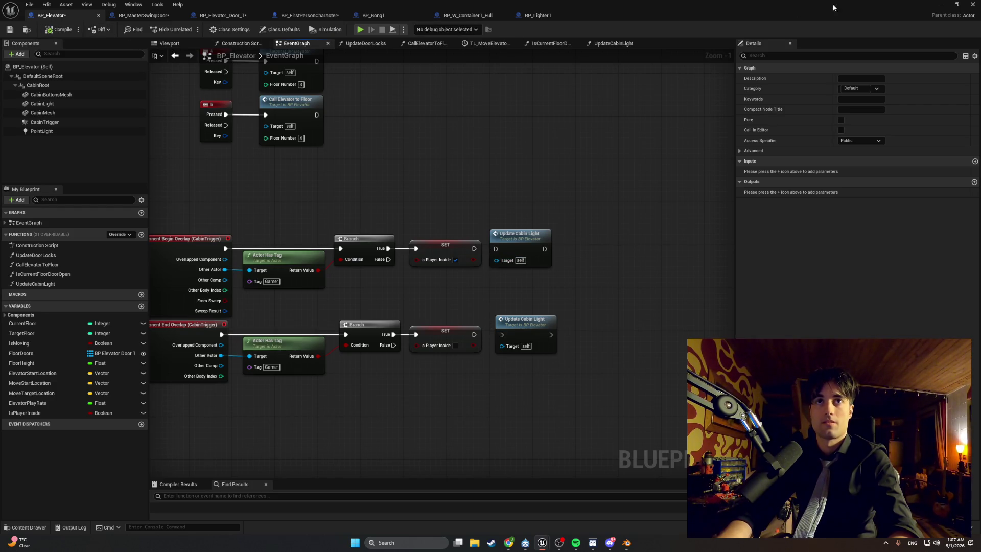
{"action": "mouse_move", "coordinate": [434, 219]}
{"action": "left_mouse_down"}
{"action": "mouse_move", "coordinate": [274, 357]}
{"action": "mouse_move", "coordinate": [502, 169]}
{"action": "mouse_move", "coordinate": [452, 231]}
{"action": "left_mouse_up"}
{"action": "scroll", "coordinate": [451, 231], "scroll_direction": "up", "scroll_amount": 1}
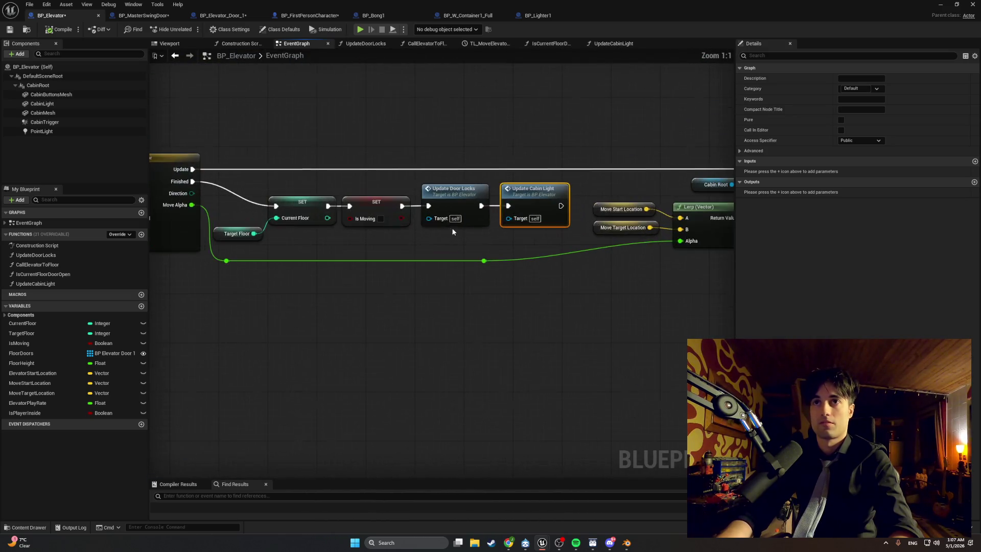
{"action": "left_click", "coordinate": [481, 205], "text": "alt"}
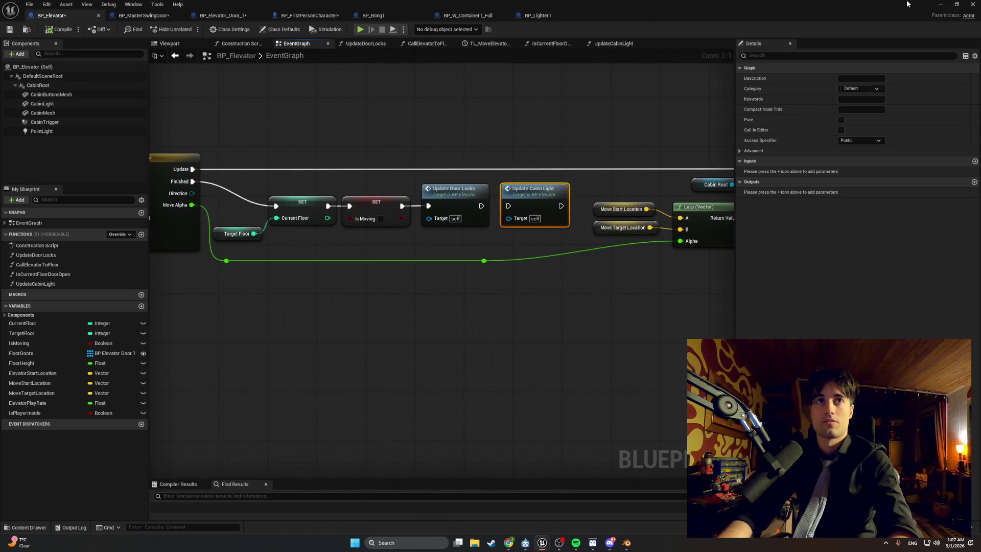
{"action": "left_click", "coordinate": [933, 7]}
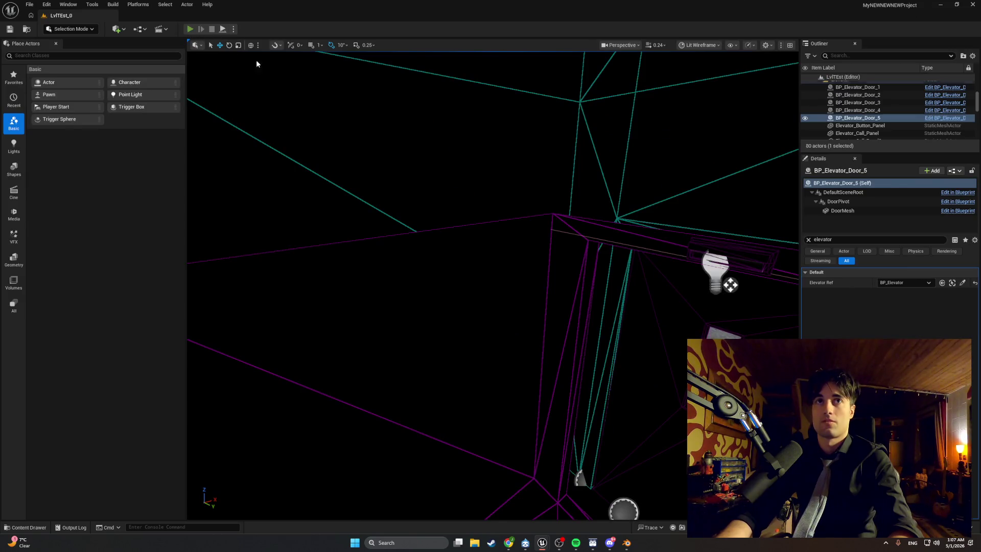
Play-test up to the checkered hallway elevator door, stop, and restore BP_Elevator
{"action": "key", "text": "alt+p"}
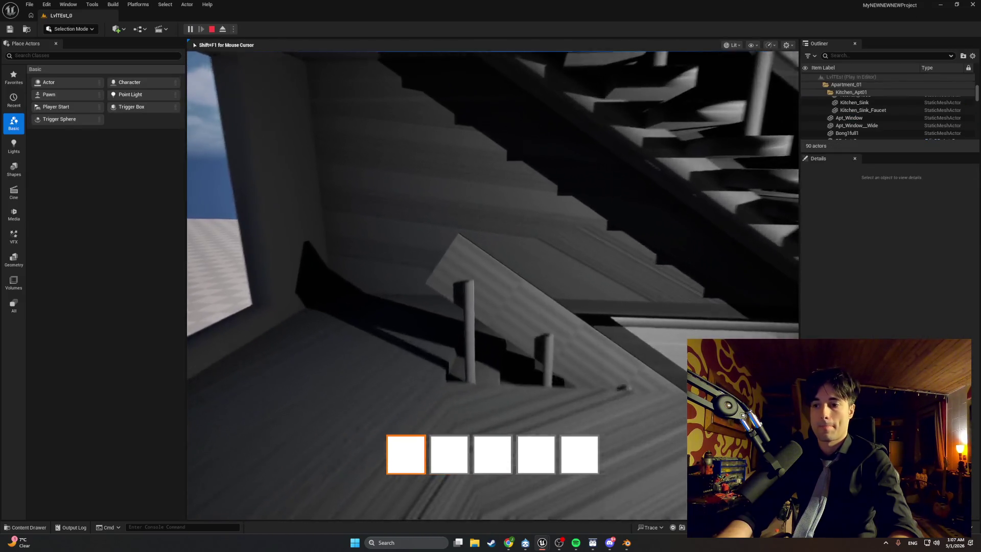
{"action": "key", "text": "w"}
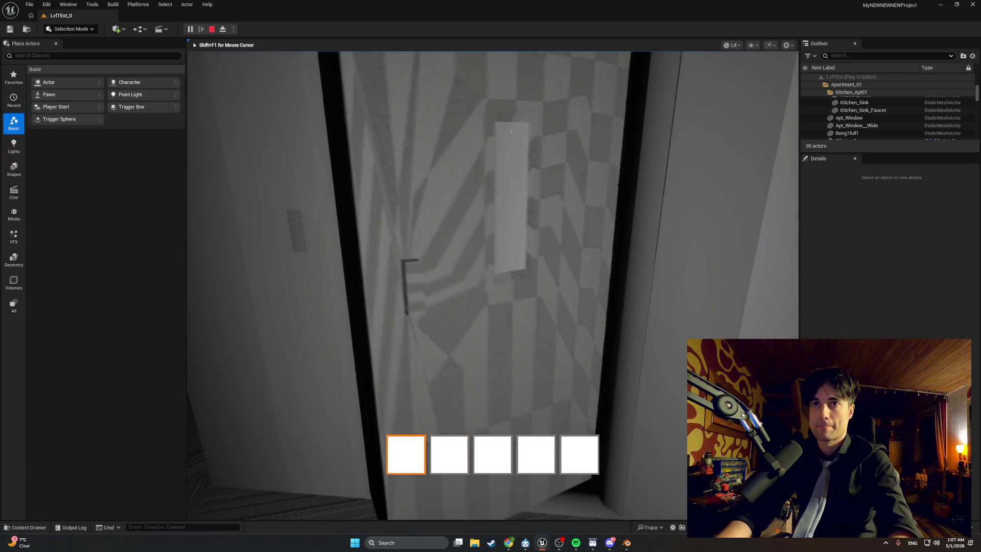
{"action": "key", "text": "Escape"}
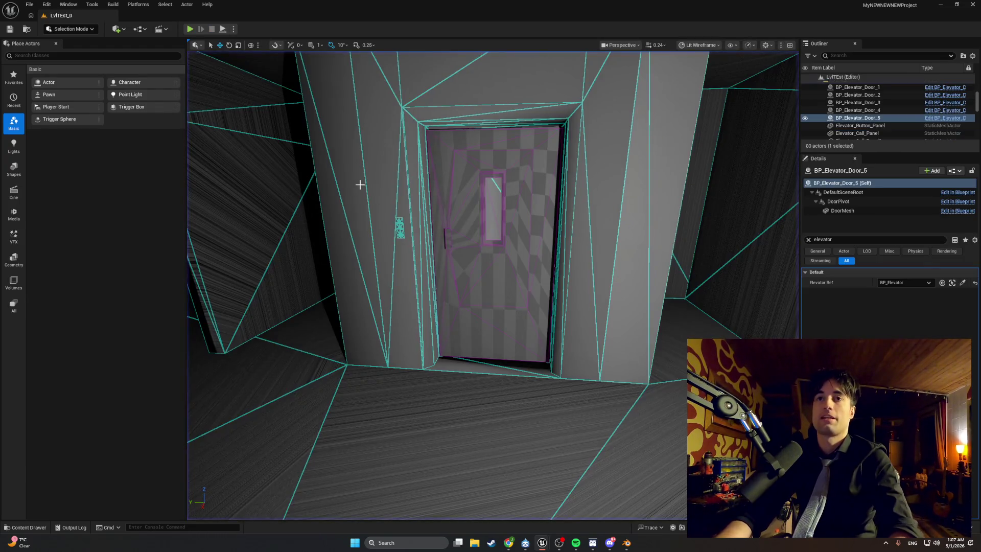
{"action": "mouse_move", "coordinate": [545, 533]}
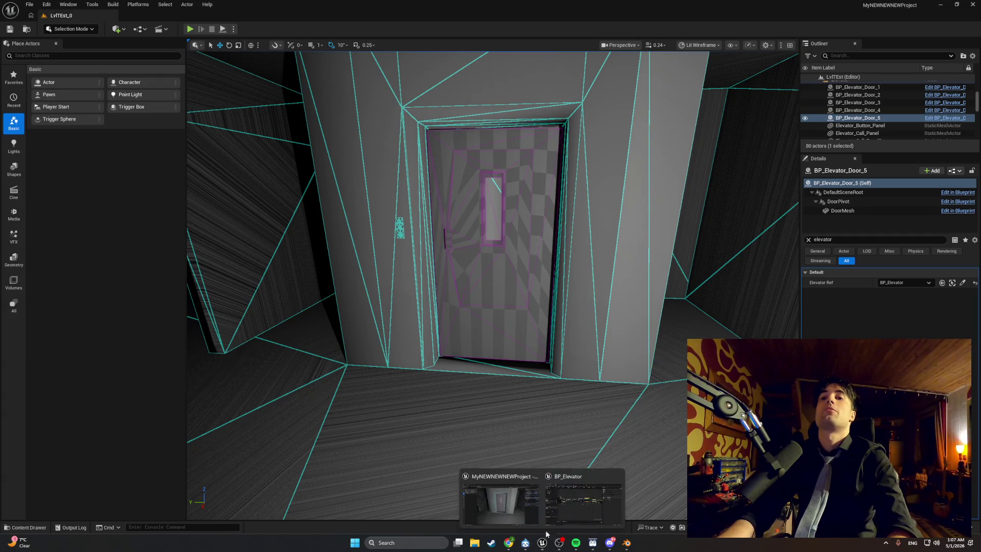
{"action": "left_click", "coordinate": [583, 503]}
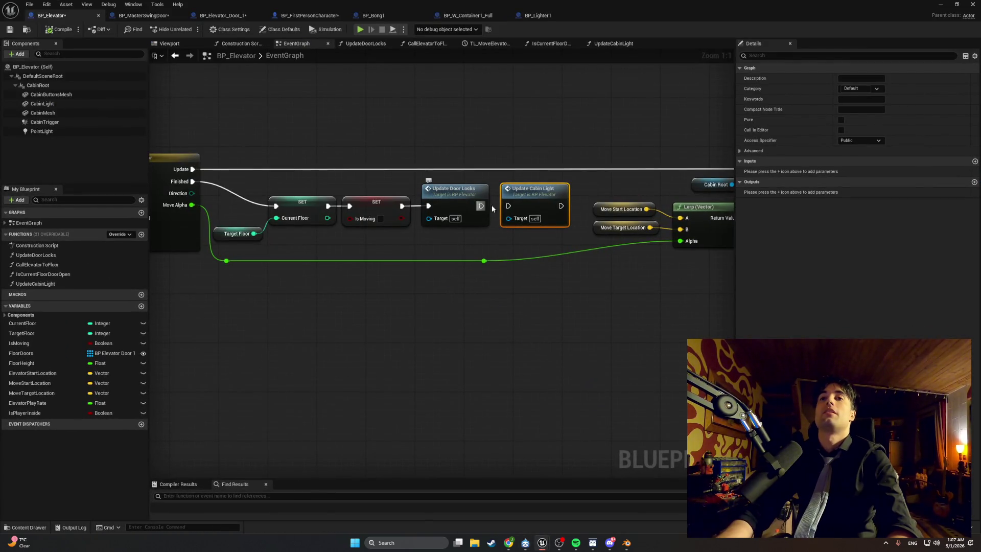
Wire the end-overlap SET Is Player Inside node to feed Update Cabin Light
{"action": "scroll", "coordinate": [493, 208], "scroll_direction": "down", "scroll_amount": 5}
{"action": "scroll", "coordinate": [372, 236], "scroll_direction": "up", "scroll_amount": 4}
{"action": "left_click_drag", "start_coordinate": [428, 227], "coordinate": [445, 229]}
{"action": "left_click_drag", "start_coordinate": [427, 317], "coordinate": [461, 316]}
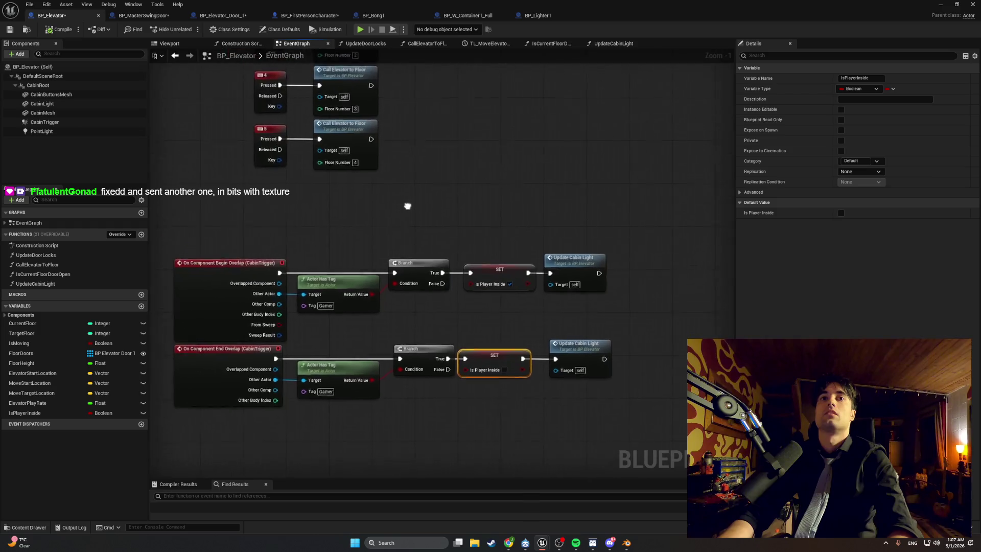
Select the elevator door BP_Elevator_Door_2 in the LiftTest viewport
{"action": "scroll", "coordinate": [376, 263], "scroll_direction": "down", "scroll_amount": 2}
{"action": "scroll", "coordinate": [350, 267], "scroll_direction": "down", "scroll_amount": 1}
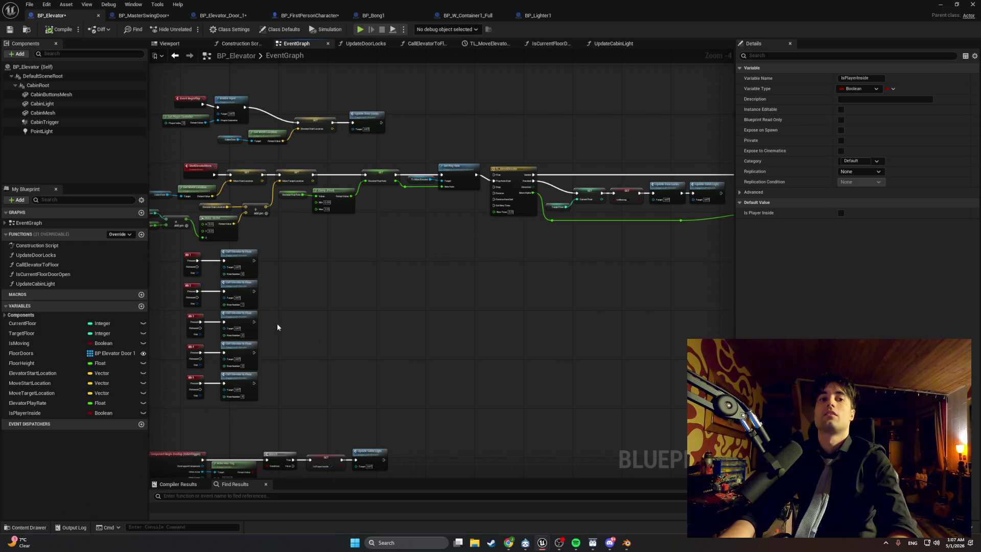
{"action": "left_click", "coordinate": [938, 5]}
{"action": "left_click", "coordinate": [480, 252]}
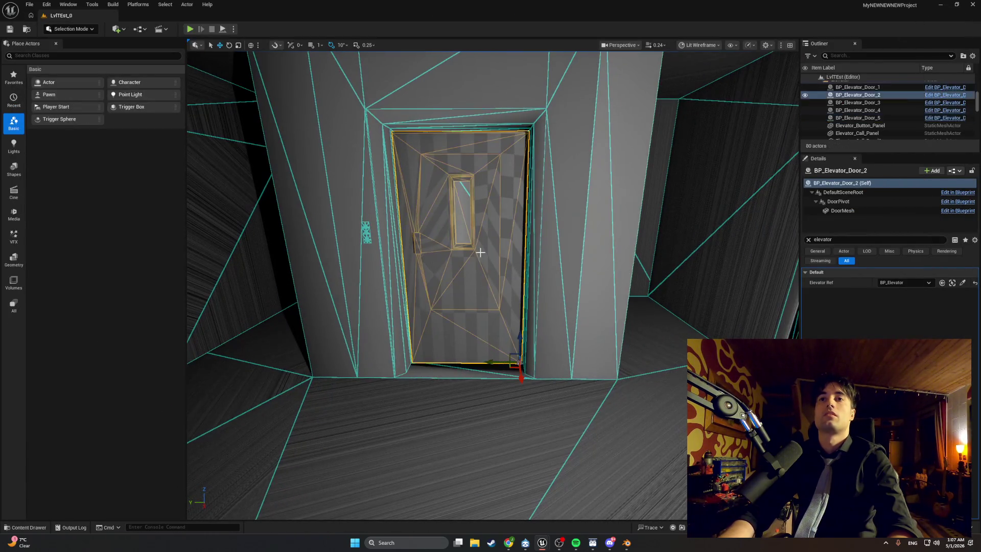
Filter the door's Details by 'floor' to confirm Door Floor 1, then return to TL_MoveElevator
{"action": "left_click", "coordinate": [809, 239]}
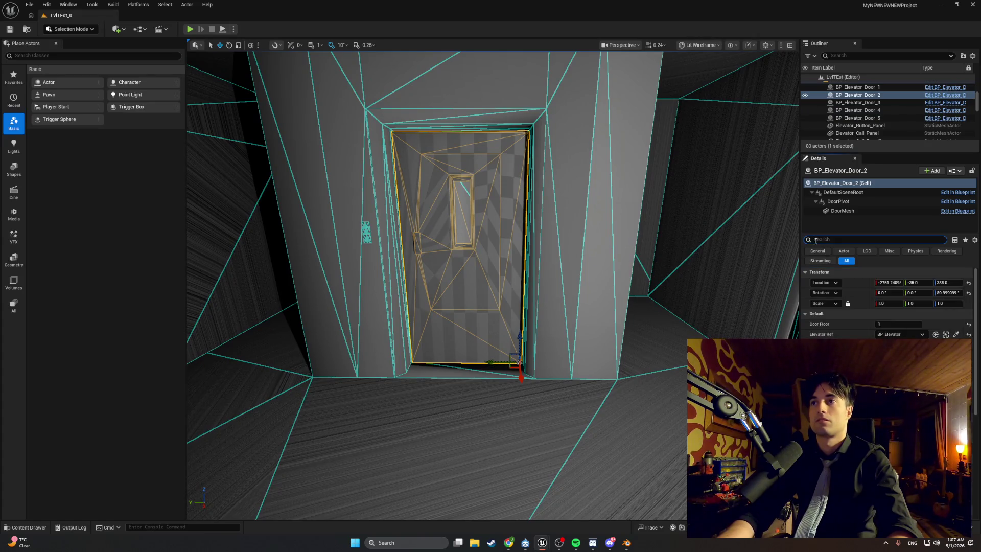
{"action": "type", "text": "floor"}
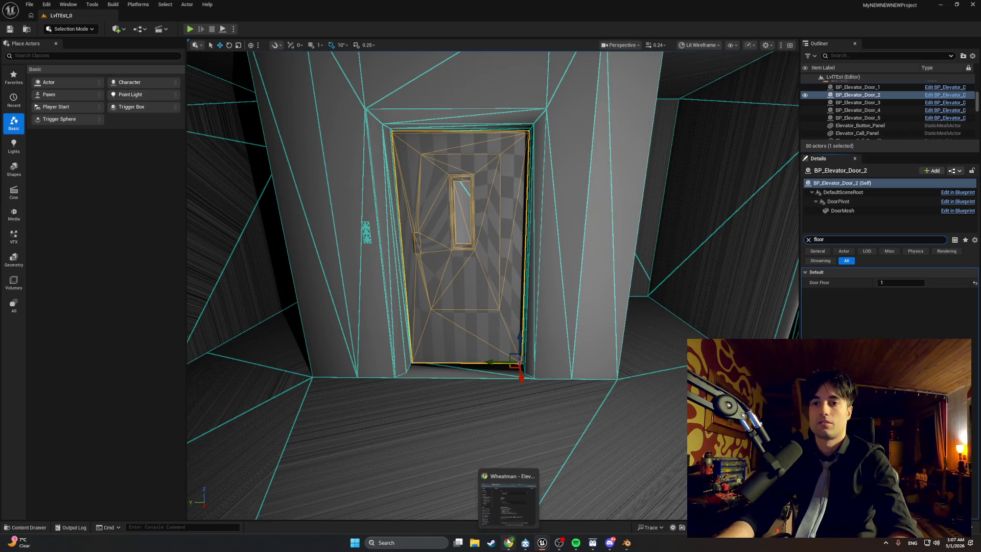
{"action": "mouse_move", "coordinate": [542, 543]}
{"action": "left_click", "coordinate": [560, 518]}
{"action": "scroll", "coordinate": [432, 332], "scroll_direction": "up", "scroll_amount": 3}
{"action": "mouse_move", "coordinate": [460, 250]}
{"action": "left_mouse_down"}
{"action": "mouse_move", "coordinate": [421, 336]}
{"action": "mouse_move", "coordinate": [335, 332]}
{"action": "mouse_move", "coordinate": [324, 305]}
{"action": "mouse_move", "coordinate": [160, 297]}
{"action": "mouse_move", "coordinate": [480, 307]}
{"action": "left_mouse_up"}
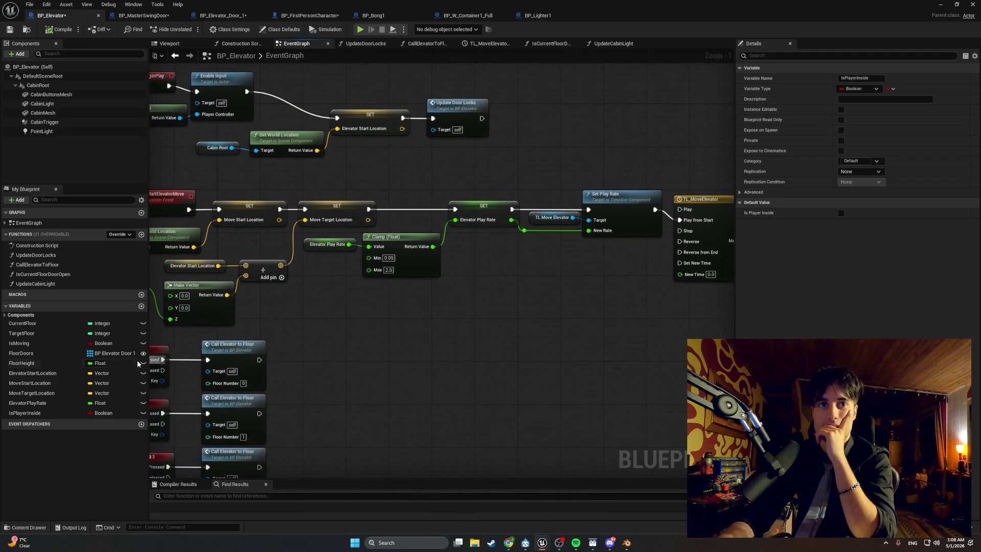
Select FloorDoors and review its type choices, confirming an instance-editable BP Elevator Door 1 array with no changes
{"action": "left_click", "coordinate": [21, 353]}
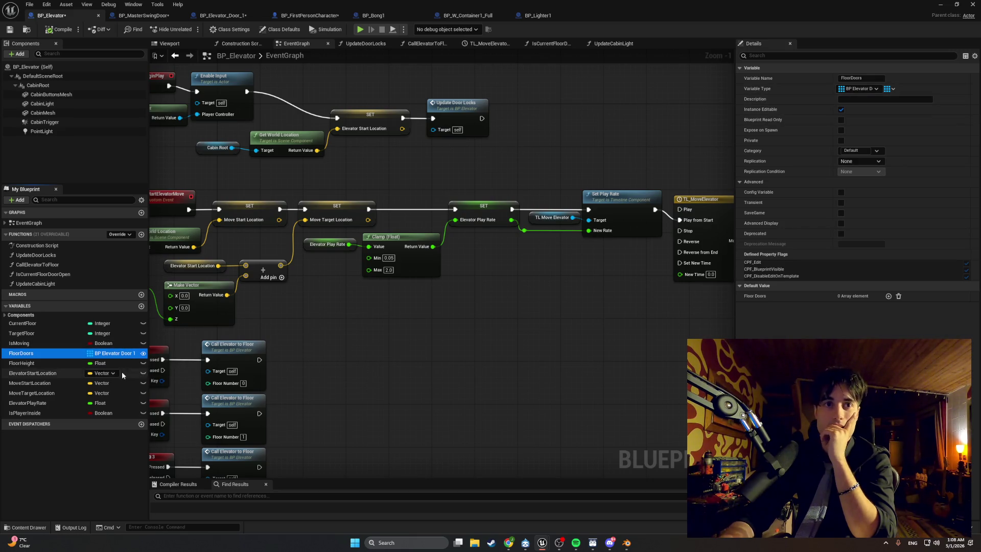
{"action": "left_click", "coordinate": [128, 354]}
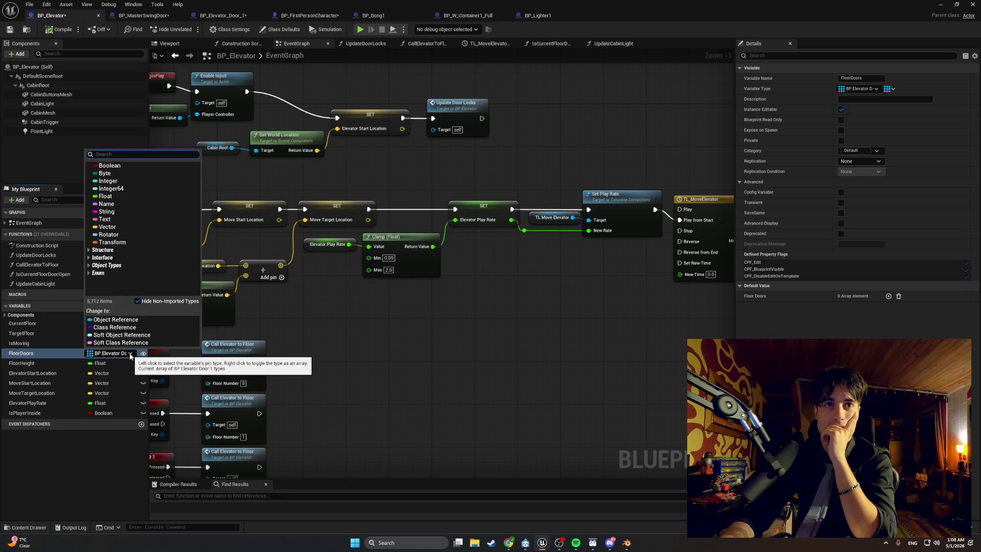
{"action": "left_click", "coordinate": [358, 352]}
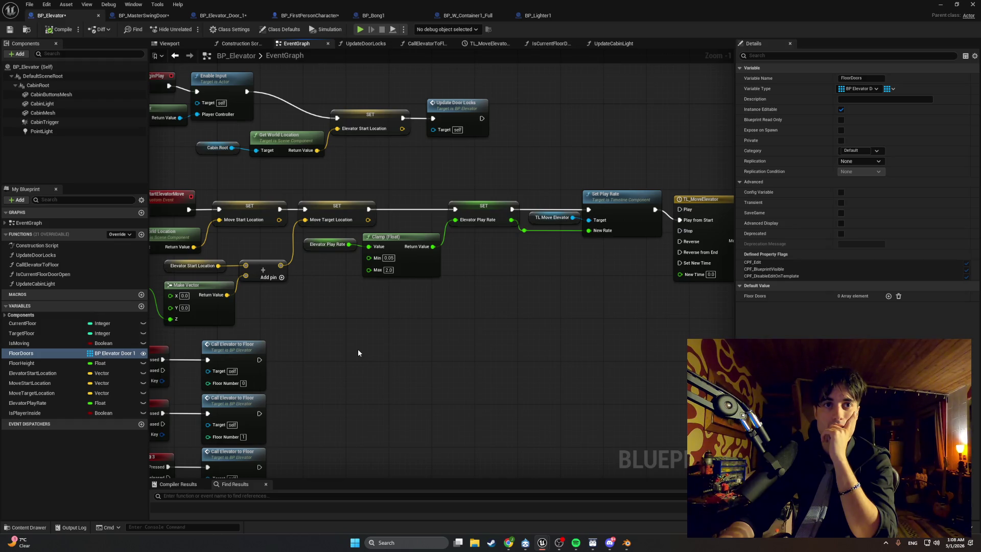
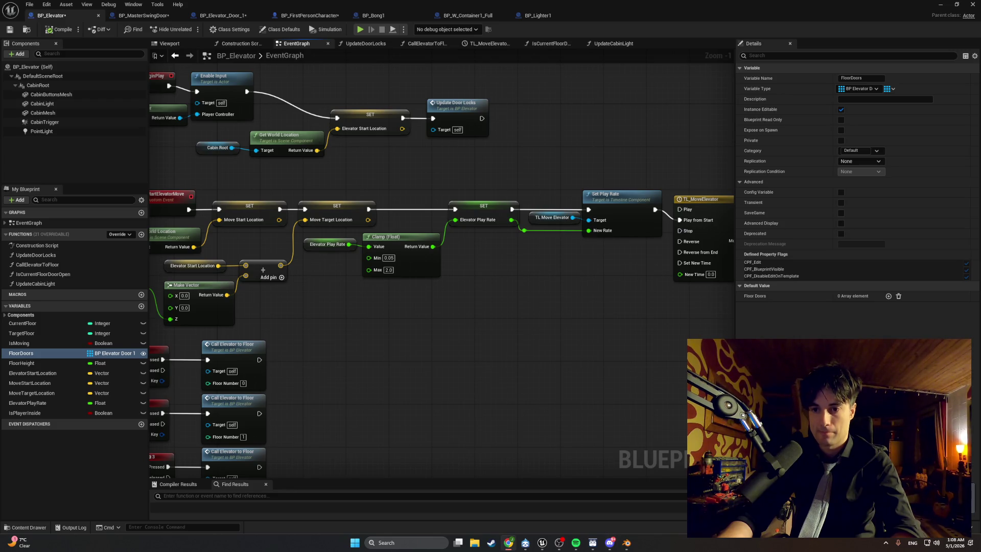
In Blender, start a new General scene and discard the unsaved wireframe car scene
{"action": "left_click", "coordinate": [626, 542]}
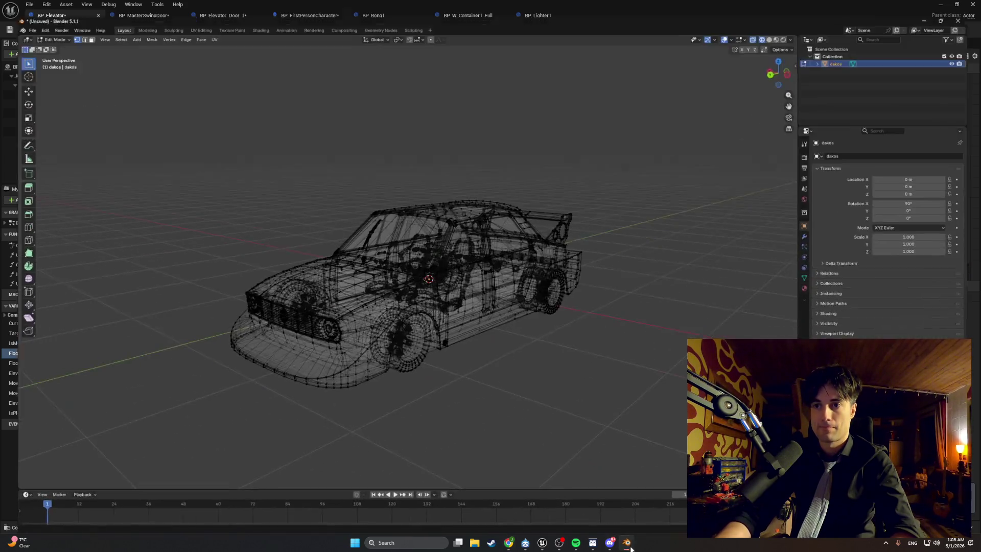
{"action": "left_click", "coordinate": [15, 14]}
{"action": "mouse_move", "coordinate": [30, 22]}
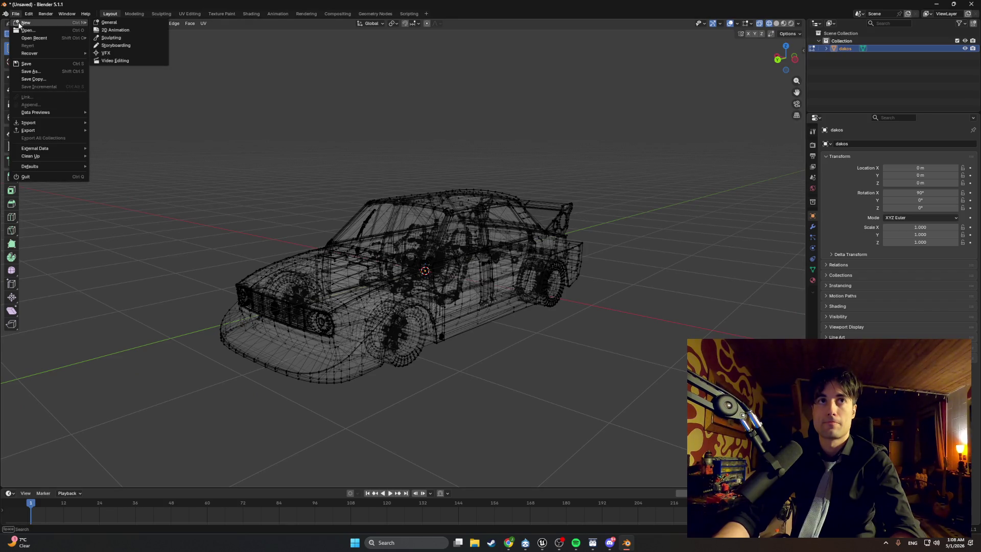
{"action": "left_click", "coordinate": [123, 26]}
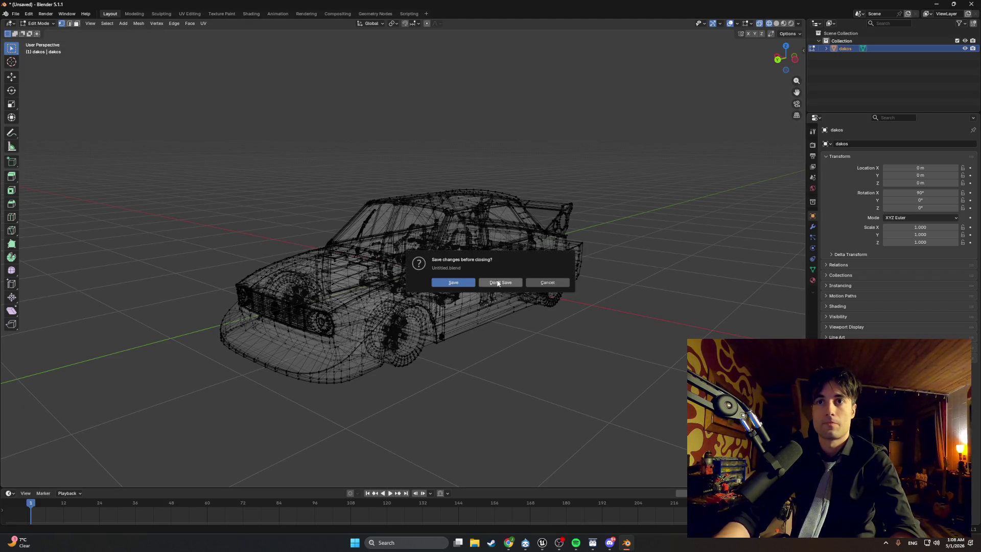
{"action": "left_click", "coordinate": [498, 282]}
Open dakos.blend from the Downloads folder and orbit to a level side view of the car
{"action": "left_click", "coordinate": [15, 14]}
{"action": "left_click", "coordinate": [23, 32]}
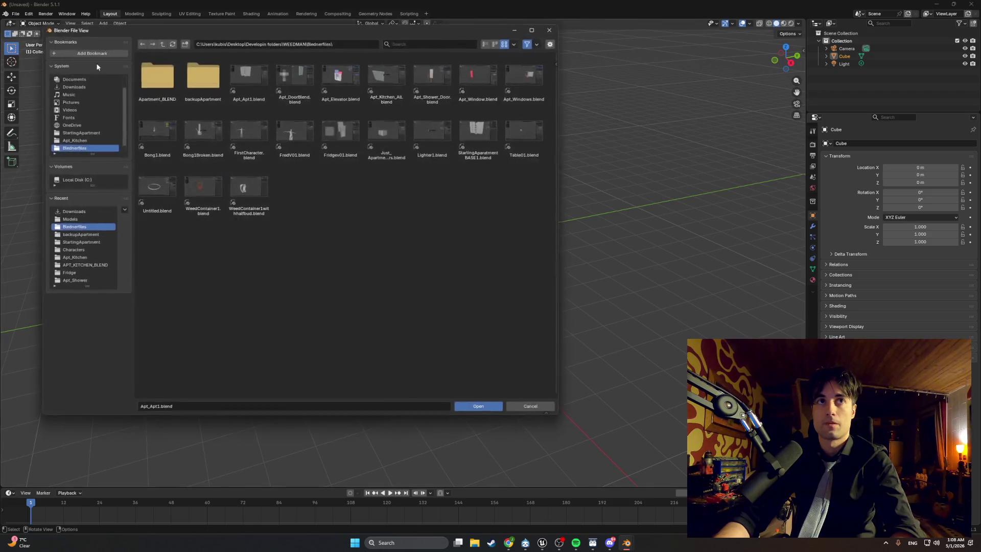
{"action": "left_click", "coordinate": [74, 86]}
{"action": "double_click", "coordinate": [338, 84]}
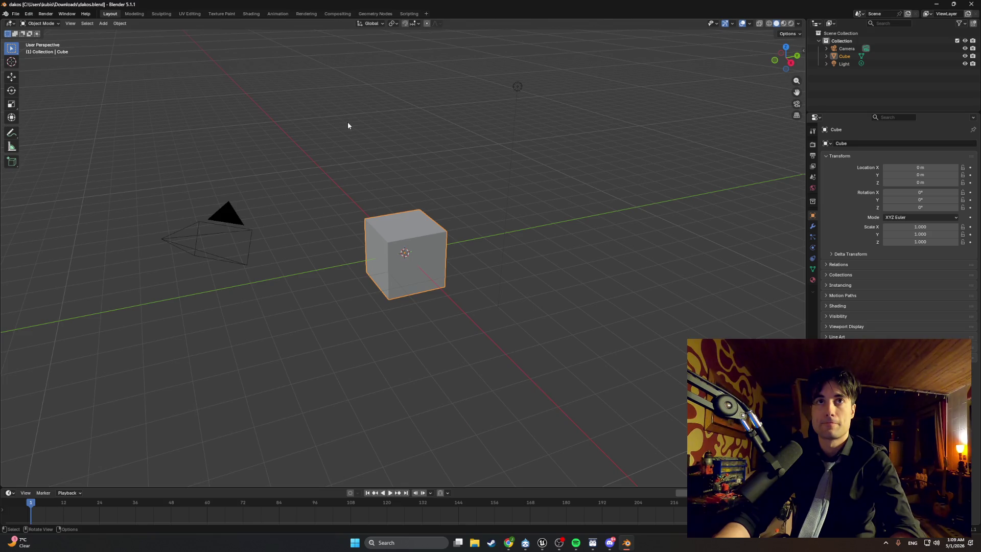
{"action": "right_click", "coordinate": [426, 129]}
{"action": "right_click", "coordinate": [506, 142]}
{"action": "mouse_move", "coordinate": [551, 143]}
{"action": "left_mouse_down"}
{"action": "mouse_move", "coordinate": [536, 142]}
{"action": "mouse_move", "coordinate": [550, 129]}
{"action": "mouse_move", "coordinate": [530, 151]}
{"action": "mouse_move", "coordinate": [496, 159]}
{"action": "left_mouse_up"}
Switch the viewport to Material Preview shading and orbit around the car to a side view
{"action": "key", "text": "z"}
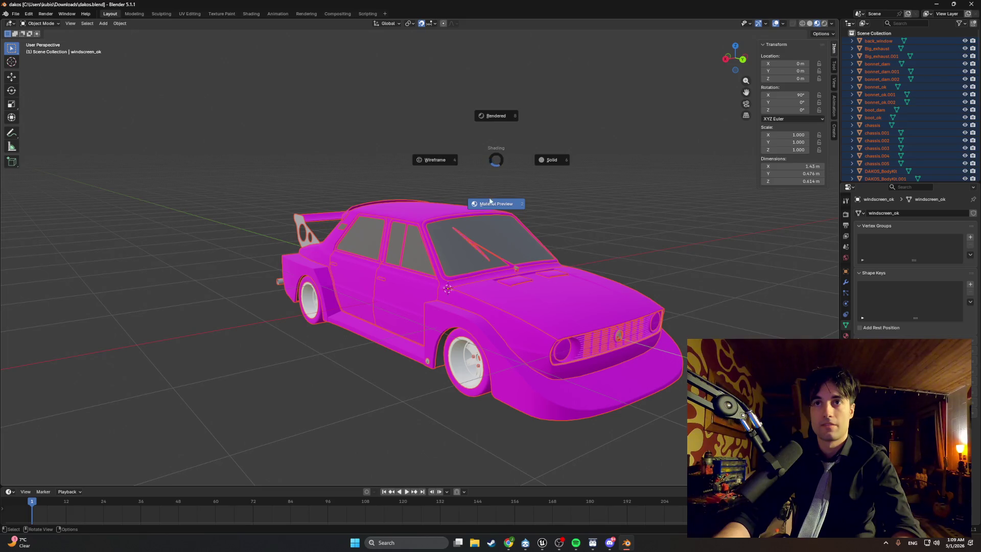
{"action": "left_click", "coordinate": [490, 202]}
{"action": "left_click_drag", "start_coordinate": [485, 203], "coordinate": [315, 201]}
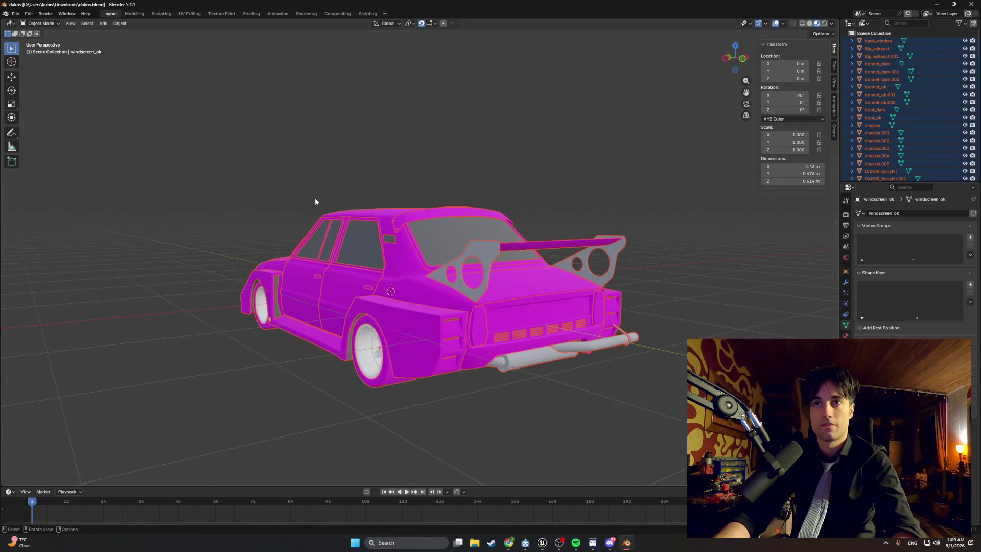
{"action": "scroll", "coordinate": [315, 201], "scroll_direction": "up", "scroll_amount": 4}
{"action": "key", "text": "z"}
{"action": "left_click", "coordinate": [389, 211]}
{"action": "key", "text": "z"}
{"action": "left_click", "coordinate": [370, 249]}
{"action": "mouse_move", "coordinate": [370, 253]}
{"action": "left_mouse_down"}
{"action": "mouse_move", "coordinate": [482, 252]}
{"action": "mouse_move", "coordinate": [444, 255]}
{"action": "left_mouse_up"}
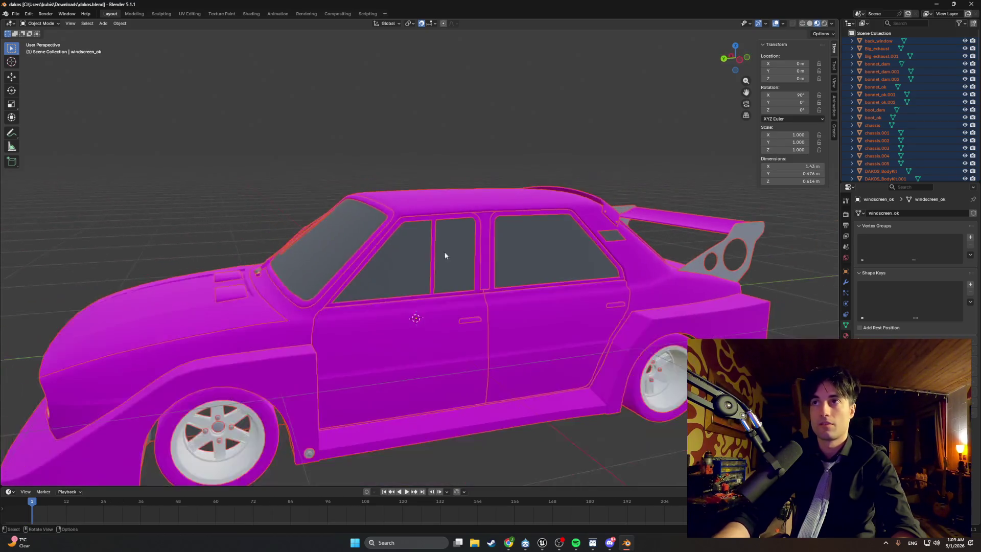
{"action": "scroll", "coordinate": [445, 256], "scroll_direction": "down", "scroll_amount": 3}
Hide the DAKOS_BodyKit.004, DAKOS_BodyKit and DAKOS_BodyKit.003 pieces in the Outliner
{"action": "left_click", "coordinate": [294, 344]}
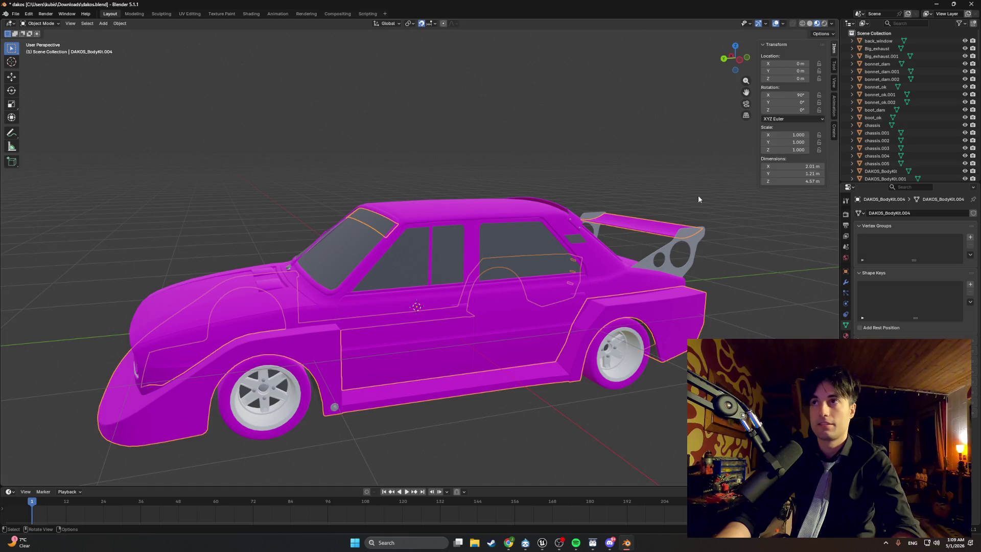
{"action": "scroll", "coordinate": [951, 109], "scroll_direction": "down", "scroll_amount": 5}
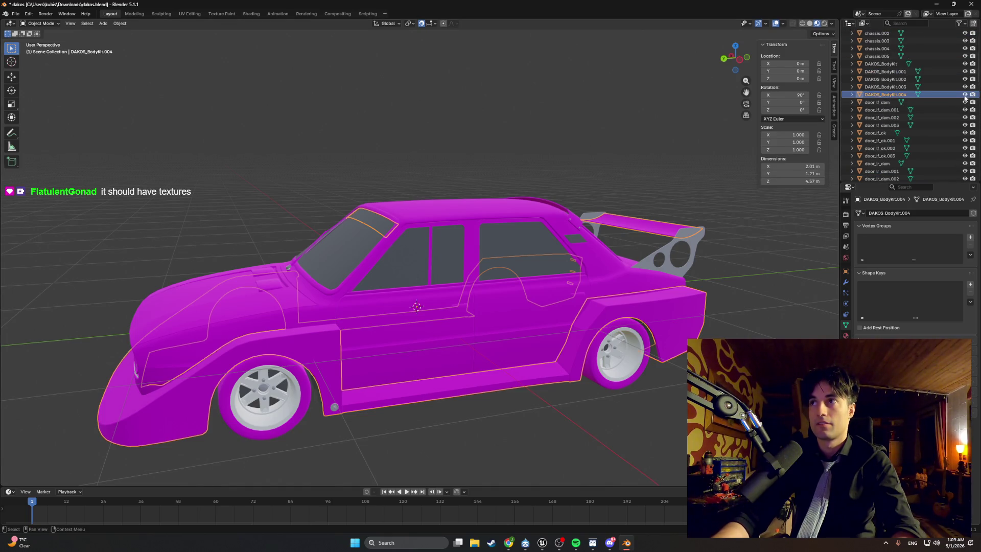
{"action": "left_click", "coordinate": [964, 94]}
{"action": "mouse_move", "coordinate": [722, 197]}
{"action": "left_mouse_down"}
{"action": "mouse_move", "coordinate": [616, 201]}
{"action": "mouse_move", "coordinate": [544, 253]}
{"action": "mouse_move", "coordinate": [597, 256]}
{"action": "left_mouse_up"}
{"action": "left_click", "coordinate": [935, 64]}
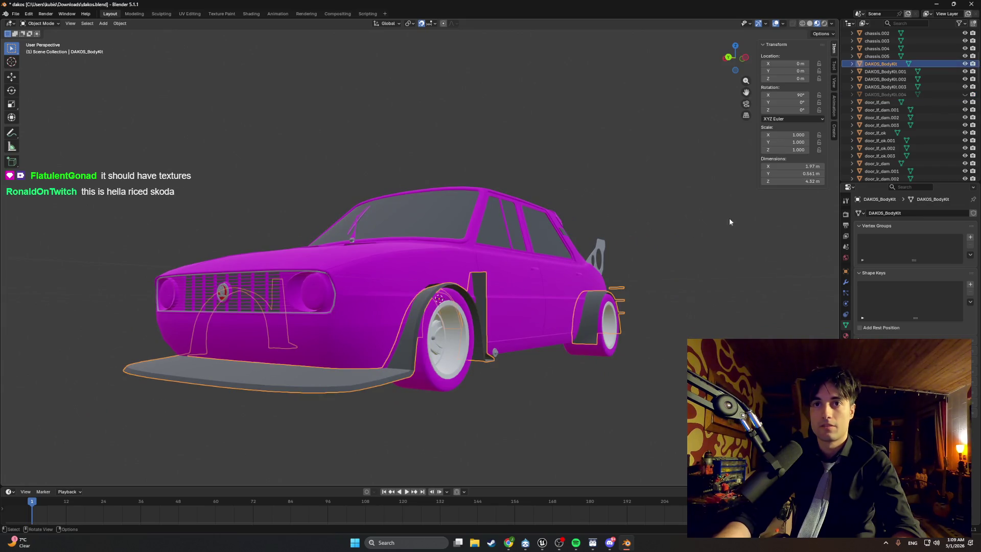
{"action": "left_click", "coordinate": [964, 63]}
{"action": "mouse_move", "coordinate": [689, 194]}
{"action": "left_mouse_down"}
{"action": "mouse_move", "coordinate": [555, 194]}
{"action": "mouse_move", "coordinate": [534, 165]}
{"action": "mouse_move", "coordinate": [507, 165]}
{"action": "mouse_move", "coordinate": [508, 184]}
{"action": "mouse_move", "coordinate": [675, 237]}
{"action": "left_mouse_up"}
{"action": "left_click", "coordinate": [958, 87]}
{"action": "left_click", "coordinate": [964, 87]}
{"action": "mouse_move", "coordinate": [505, 219]}
{"action": "left_mouse_down"}
{"action": "mouse_move", "coordinate": [595, 216]}
{"action": "mouse_move", "coordinate": [562, 226]}
{"action": "mouse_move", "coordinate": [536, 213]}
{"action": "mouse_move", "coordinate": [469, 216]}
{"action": "mouse_move", "coordinate": [416, 189]}
{"action": "mouse_move", "coordinate": [307, 212]}
{"action": "mouse_move", "coordinate": [372, 226]}
{"action": "mouse_move", "coordinate": [471, 225]}
{"action": "left_mouse_up"}
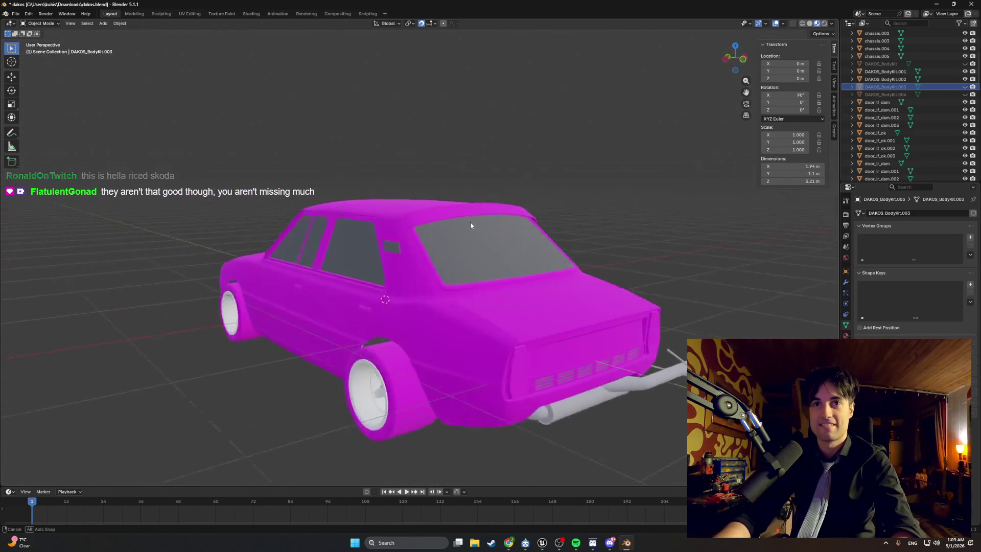
Inspect the steering wheel, dashboard and low rear quarter with the body kit hidden
{"action": "scroll", "coordinate": [469, 226], "scroll_direction": "up", "scroll_amount": 15}
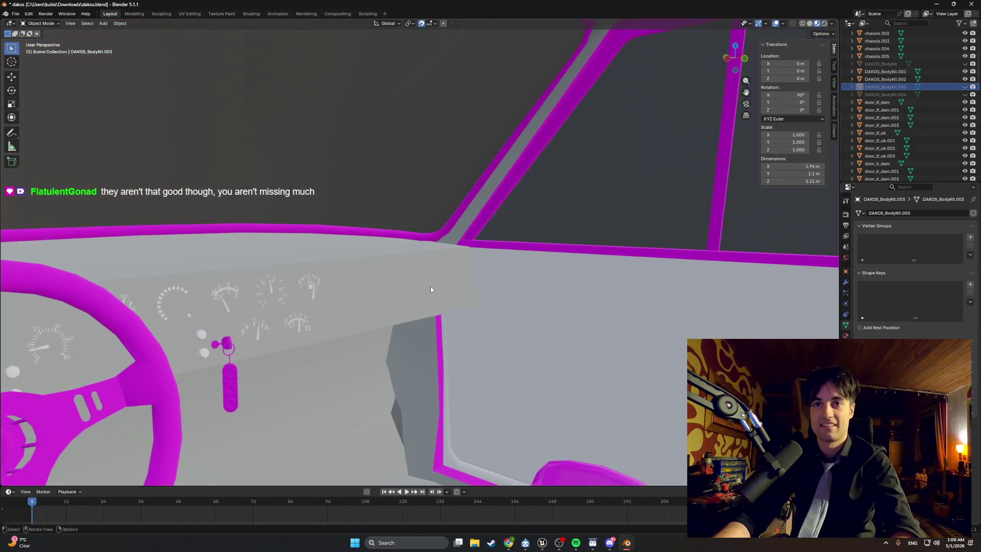
{"action": "mouse_move", "coordinate": [430, 289]}
{"action": "left_mouse_down"}
{"action": "mouse_move", "coordinate": [288, 318]}
{"action": "mouse_move", "coordinate": [514, 256]}
{"action": "left_mouse_up"}
{"action": "mouse_move", "coordinate": [538, 288]}
{"action": "left_mouse_down"}
{"action": "mouse_move", "coordinate": [658, 281]}
{"action": "mouse_move", "coordinate": [632, 320]}
{"action": "mouse_move", "coordinate": [648, 342]}
{"action": "mouse_move", "coordinate": [621, 335]}
{"action": "mouse_move", "coordinate": [619, 357]}
{"action": "mouse_move", "coordinate": [486, 286]}
{"action": "mouse_move", "coordinate": [483, 273]}
{"action": "mouse_move", "coordinate": [526, 241]}
{"action": "left_mouse_up"}
{"action": "scroll", "coordinate": [526, 241], "scroll_direction": "down", "scroll_amount": 5}
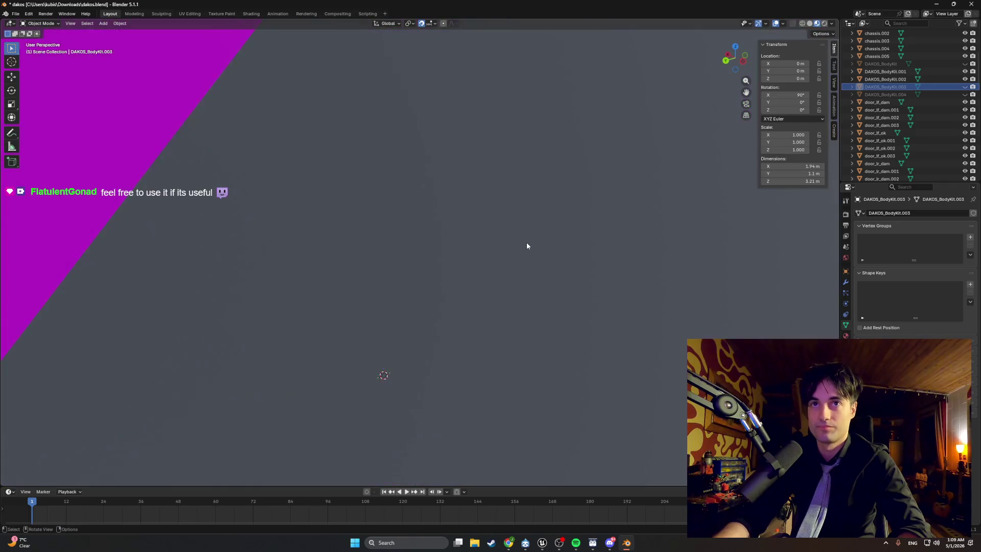
{"action": "scroll", "coordinate": [527, 245], "scroll_direction": "down", "scroll_amount": 3}
{"action": "mouse_move", "coordinate": [527, 245]}
{"action": "left_mouse_down"}
{"action": "mouse_move", "coordinate": [472, 237]}
{"action": "mouse_move", "coordinate": [418, 213]}
{"action": "mouse_move", "coordinate": [355, 223]}
{"action": "mouse_move", "coordinate": [391, 244]}
{"action": "left_mouse_up"}
{"action": "scroll", "coordinate": [391, 244], "scroll_direction": "down", "scroll_amount": 4}
Show the hidden body kit pieces again and orbit to a front view of the car
{"action": "left_click", "coordinate": [255, 360]}
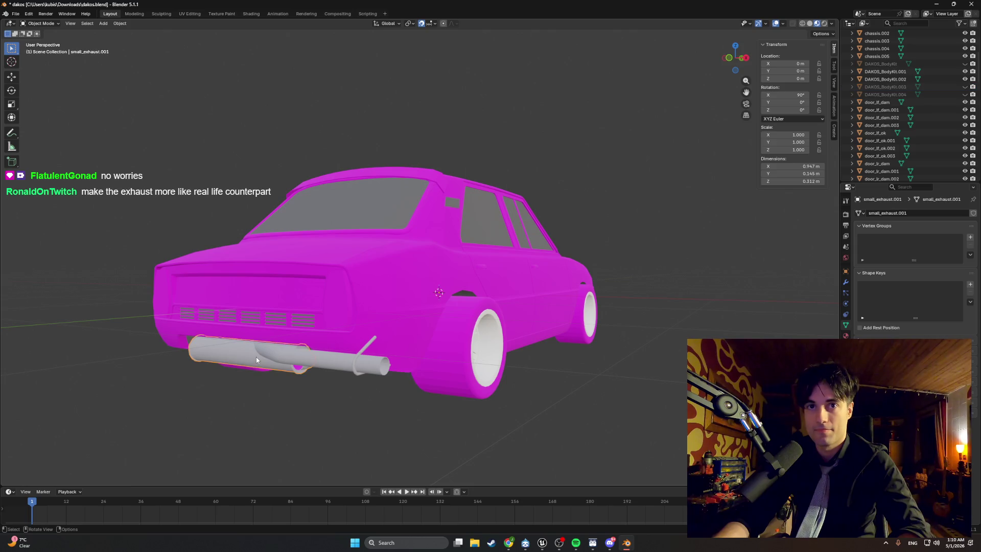
{"action": "left_click_drag", "start_coordinate": [632, 204], "coordinate": [579, 253]}
{"action": "left_click_drag", "start_coordinate": [964, 95], "coordinate": [962, 64]}
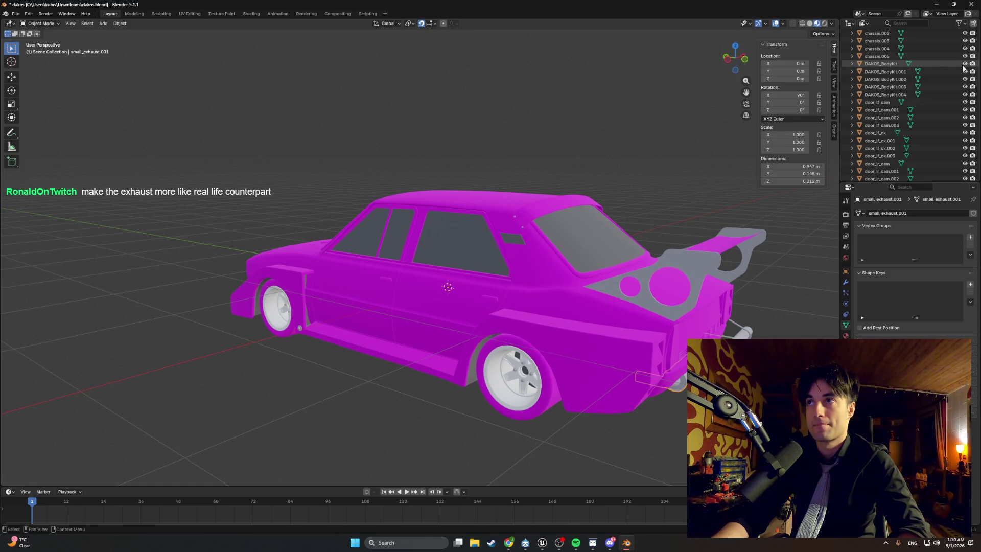
{"action": "mouse_move", "coordinate": [587, 178]}
{"action": "left_mouse_down"}
{"action": "mouse_move", "coordinate": [708, 177]}
{"action": "mouse_move", "coordinate": [701, 195]}
{"action": "mouse_move", "coordinate": [592, 199]}
{"action": "mouse_move", "coordinate": [523, 173]}
{"action": "mouse_move", "coordinate": [532, 157]}
{"action": "left_mouse_up"}
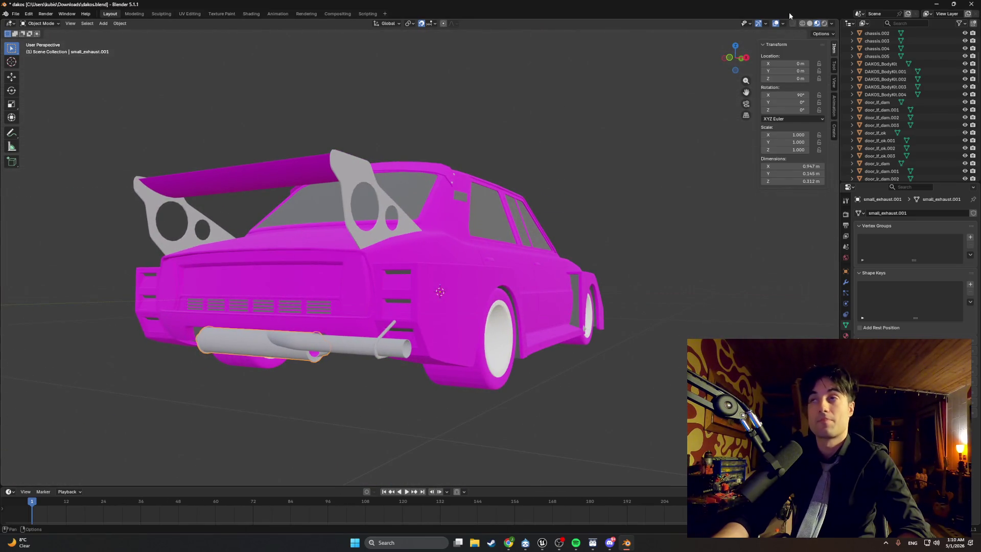
{"action": "key", "text": "alt+Tab"}
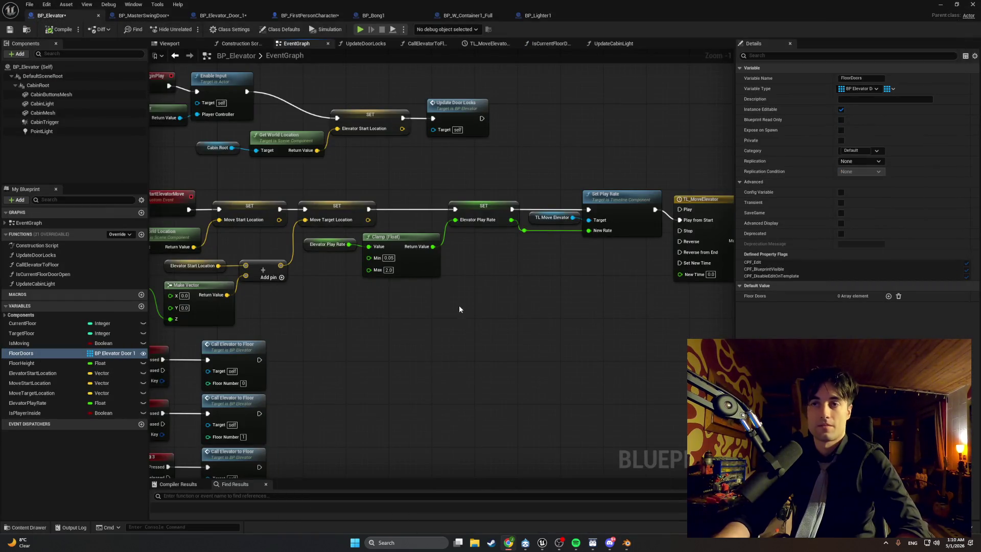
Save the BP_Elevator blueprint in Unreal, then bring Blender back to the front
{"action": "left_click", "coordinate": [10, 30]}
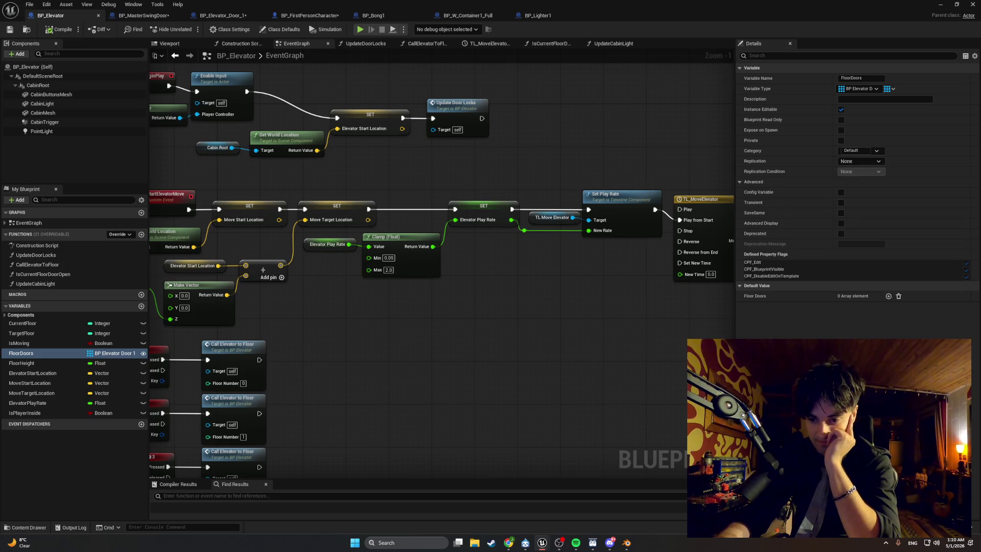
{"action": "key", "text": "alt+Tab"}
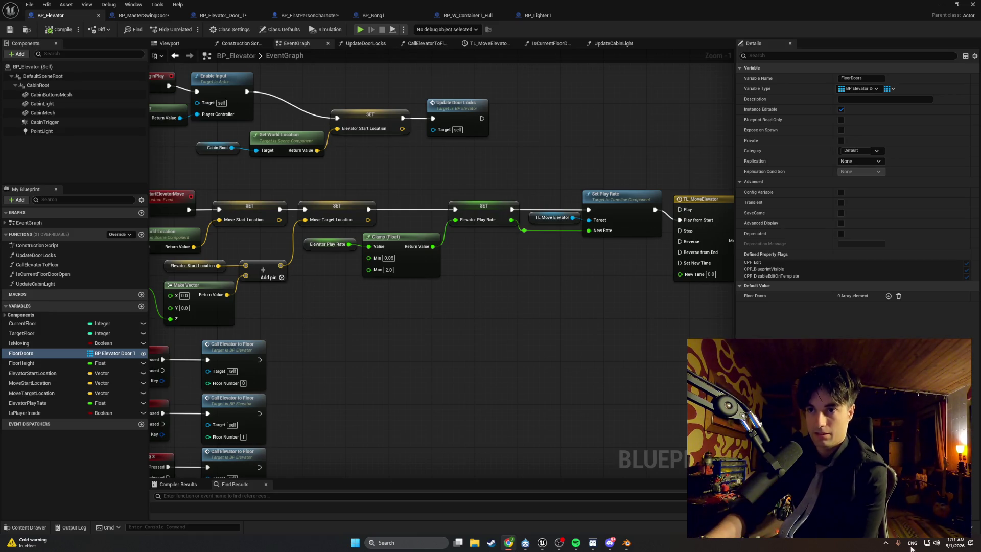
{"action": "left_click", "coordinate": [625, 536]}
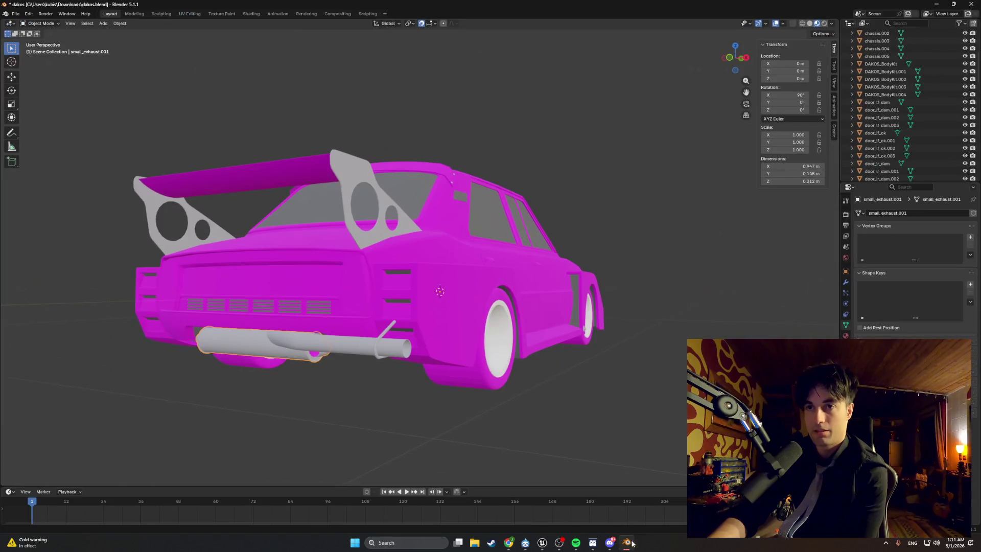
Run File > External Data > Find Missing Files on Downloads, then minimize Blender
{"action": "left_click", "coordinate": [17, 14]}
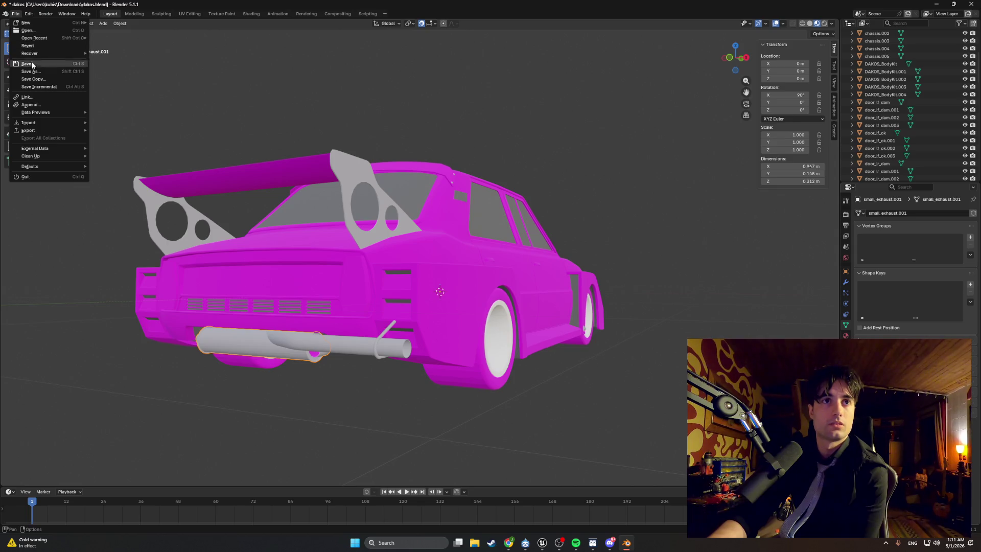
{"action": "mouse_move", "coordinate": [50, 149]}
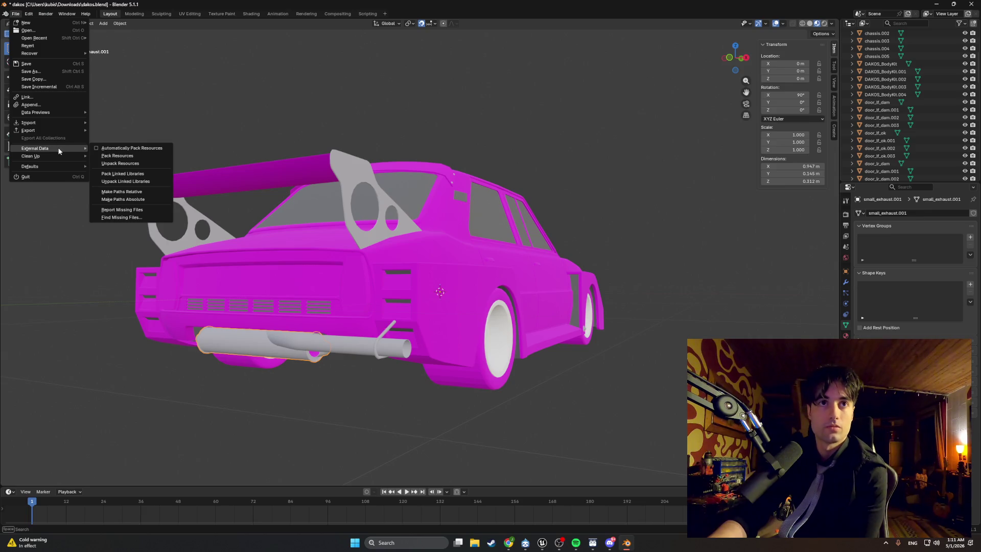
{"action": "left_click", "coordinate": [125, 216]}
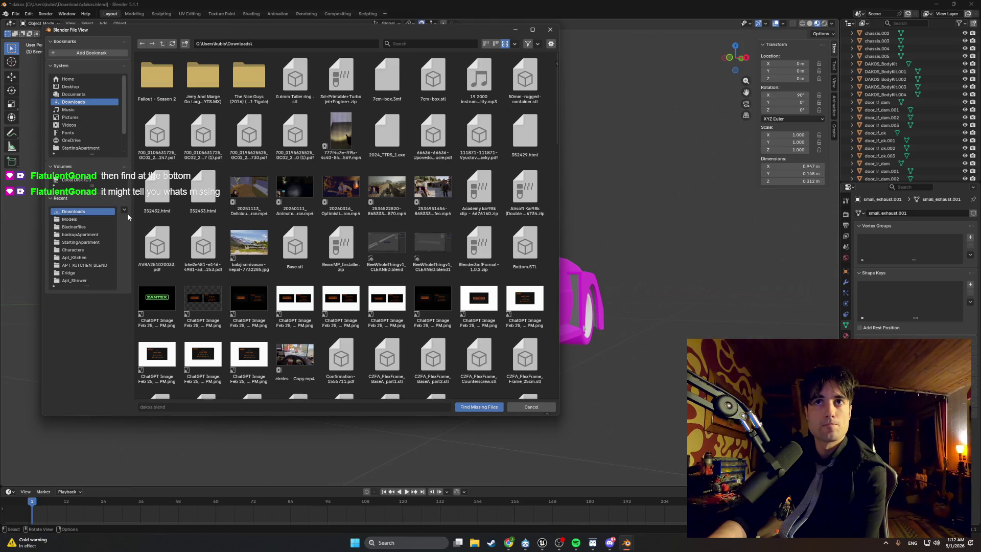
{"action": "scroll", "coordinate": [230, 198], "scroll_direction": "down", "scroll_amount": 3}
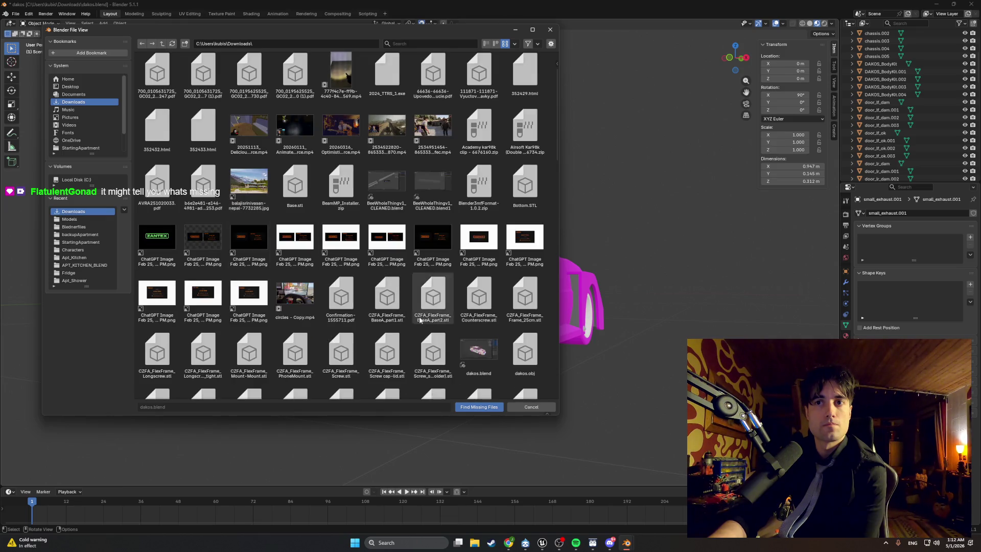
{"action": "left_click", "coordinate": [474, 407]}
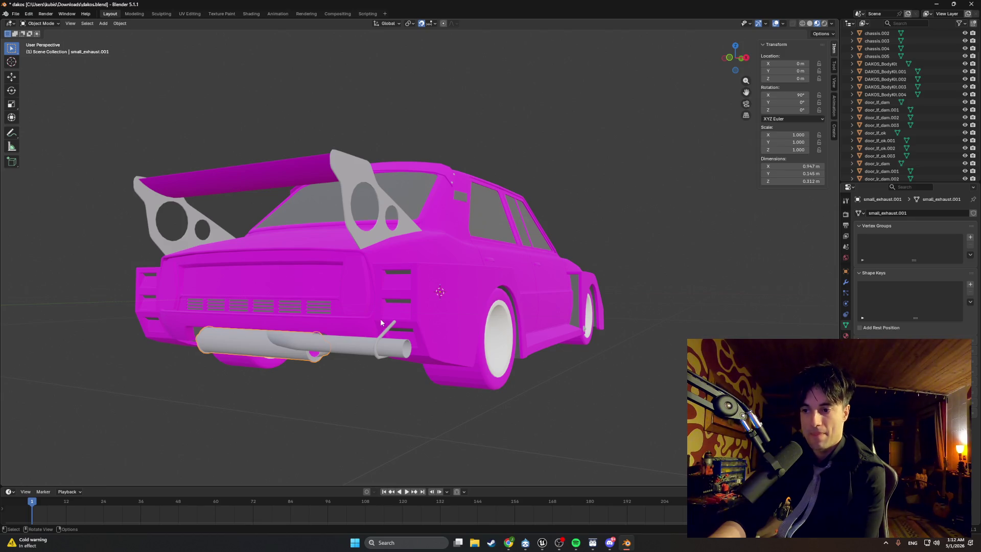
{"action": "left_click", "coordinate": [936, 4]}
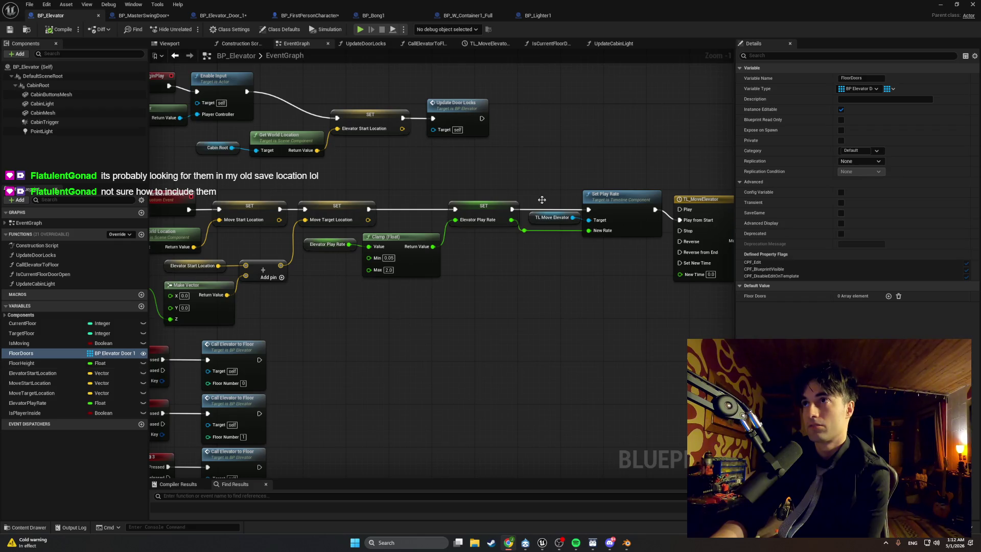
{"action": "left_click", "coordinate": [872, 89]}
{"action": "left_click", "coordinate": [876, 89]}
{"action": "left_click", "coordinate": [876, 89]}
{"action": "left_click", "coordinate": [875, 89]}
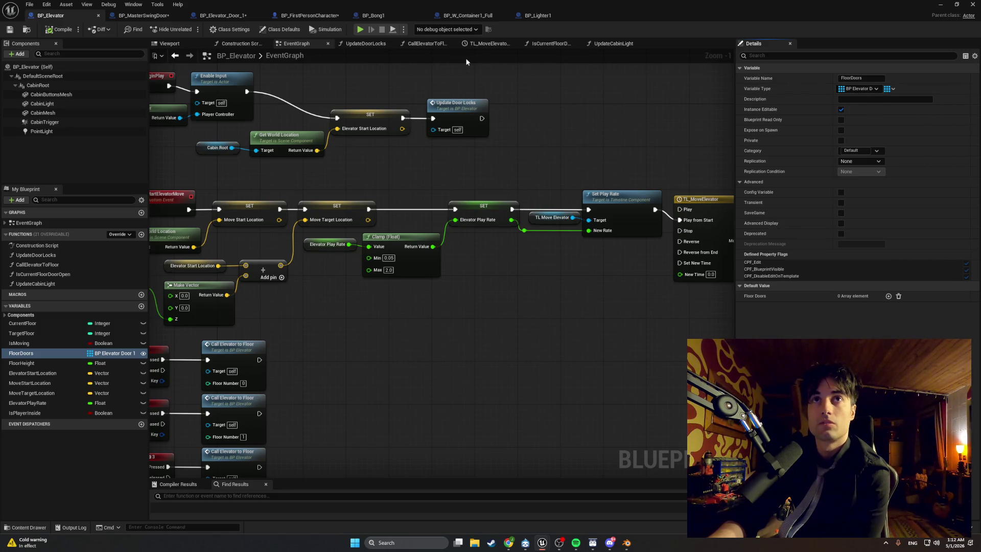
Set ElevatorRef's type to BP Elevator in BP_Elevator_Door_1, compile, and capture a screenshot
{"action": "left_click", "coordinate": [210, 21]}
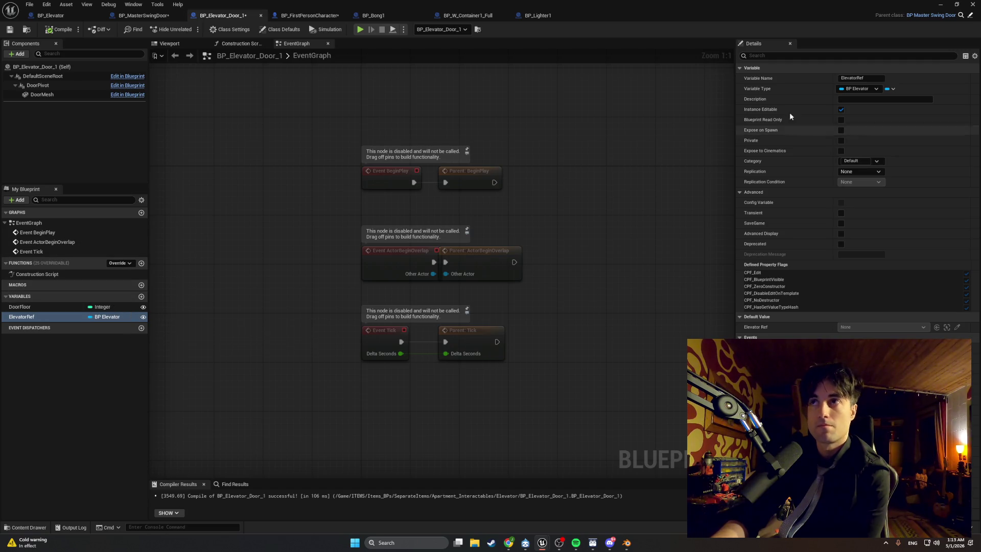
{"action": "left_click", "coordinate": [122, 318]}
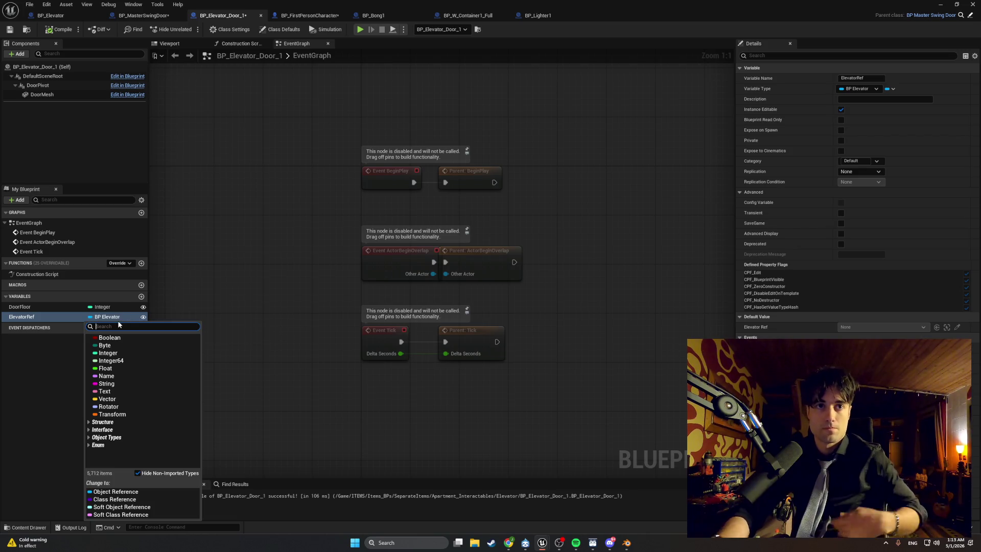
{"action": "type", "text": "bp ele"}
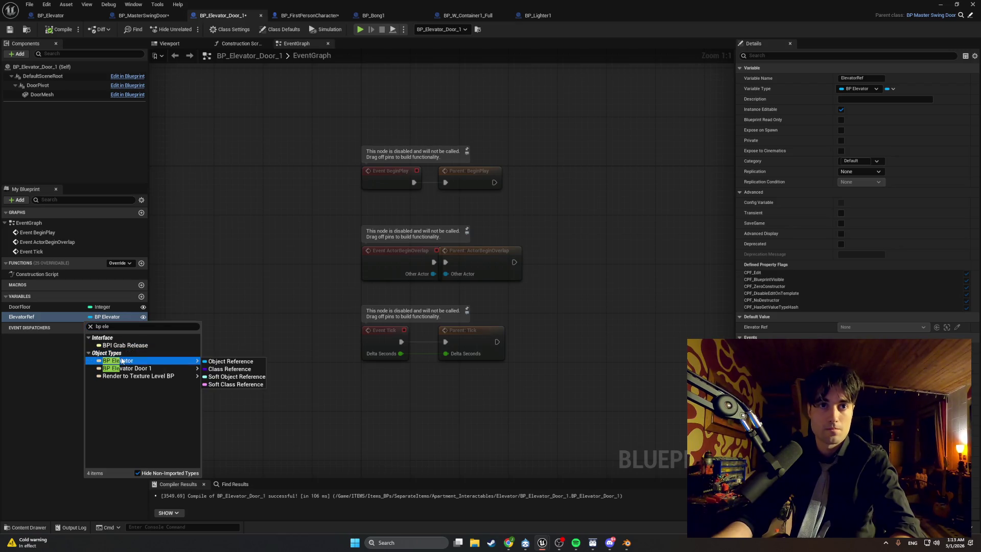
{"action": "left_click", "coordinate": [121, 359]}
{"action": "left_click", "coordinate": [60, 32]}
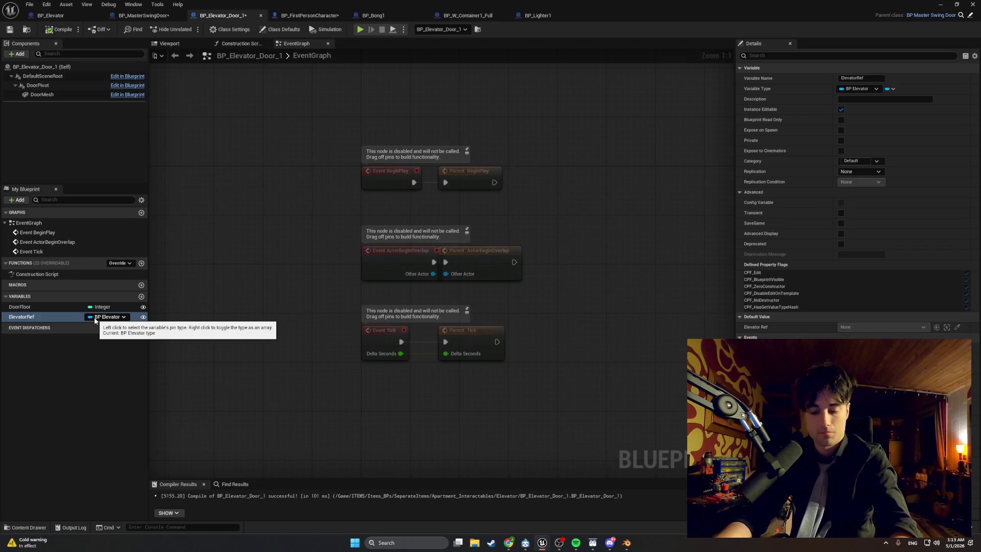
{"action": "key", "text": "super+shift+s"}
{"action": "mouse_move", "coordinate": [917, 29]}
{"action": "left_mouse_down"}
{"action": "mouse_move", "coordinate": [1, 319]}
{"action": "mouse_move", "coordinate": [2, 382]}
{"action": "left_mouse_up"}
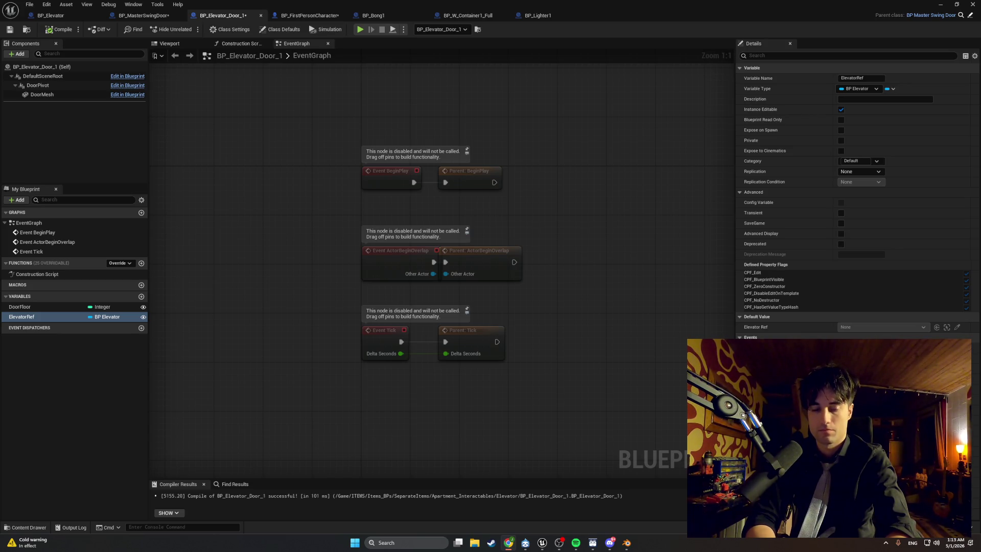
{"action": "left_click", "coordinate": [62, 16]}
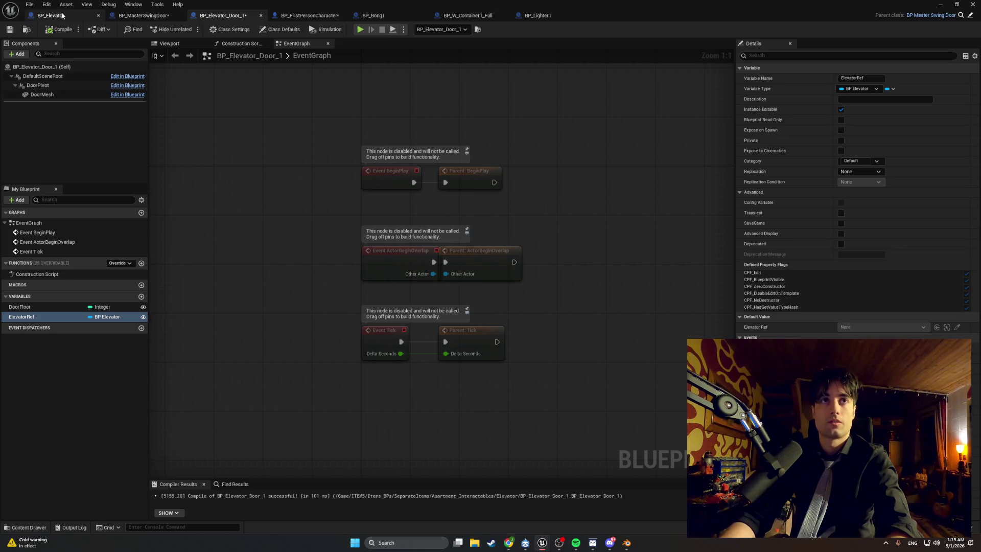
In BP_Elevator, pan the EventGraph and add a first empty slot to FloorDoors' default
{"action": "left_click", "coordinate": [62, 16]}
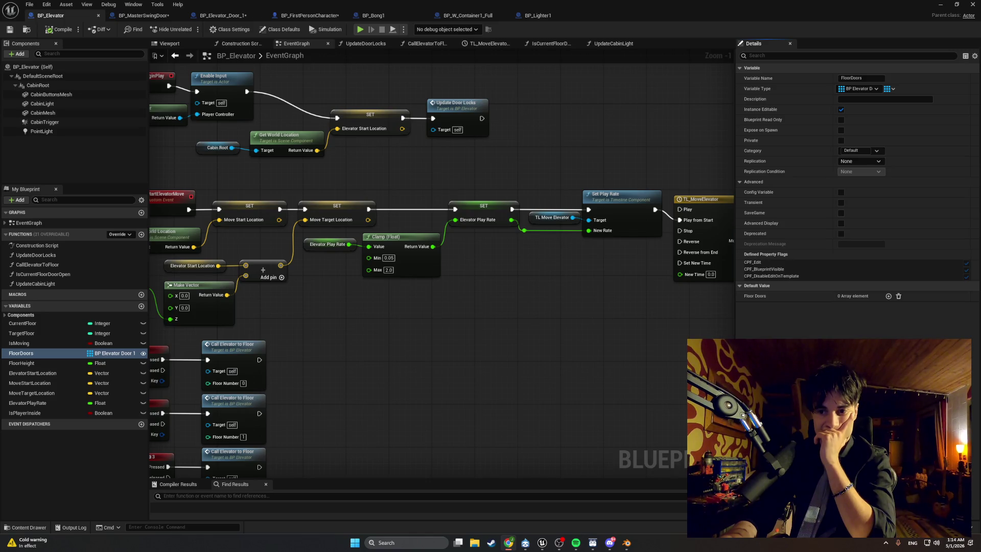
{"action": "left_click_drag", "start_coordinate": [393, 338], "coordinate": [571, 405]}
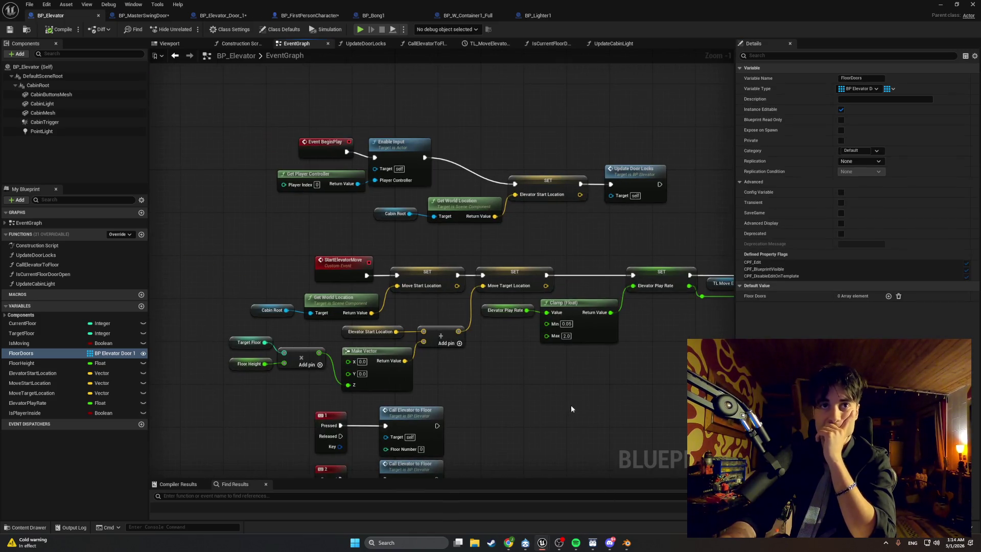
{"action": "left_click_drag", "start_coordinate": [497, 379], "coordinate": [487, 447]}
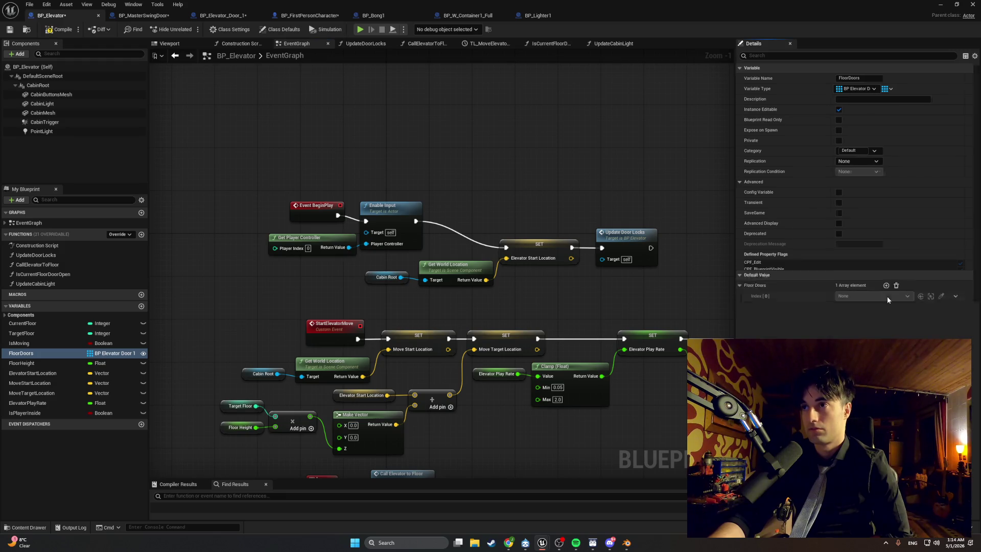
{"action": "left_click", "coordinate": [887, 297]}
Add more FloorDoors default slots until the array holds 5 empty elements
{"action": "left_click", "coordinate": [887, 296]}
{"action": "left_click", "coordinate": [888, 296]}
{"action": "left_click", "coordinate": [888, 296]}
{"action": "left_click", "coordinate": [888, 297]}
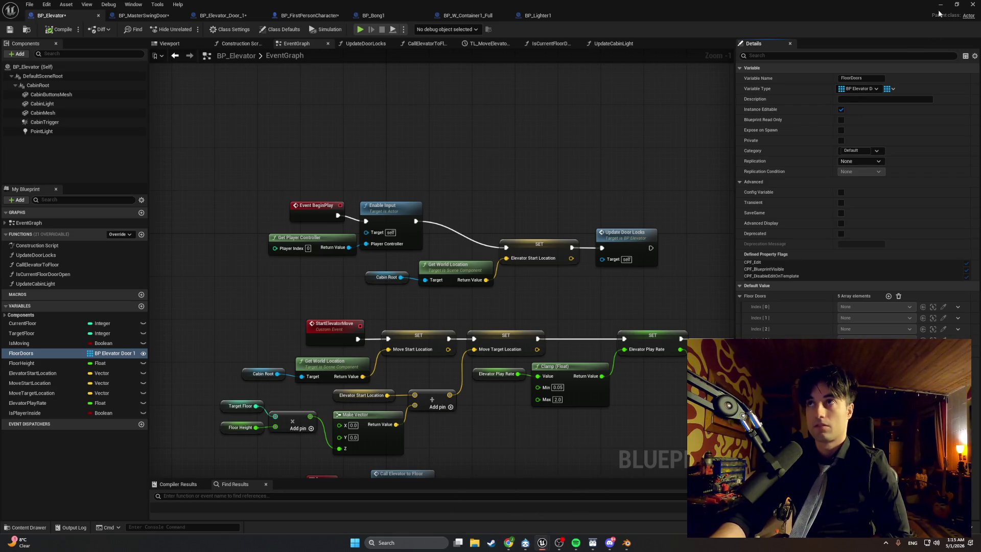
{"action": "key", "text": "alt+Tab"}
{"action": "left_click", "coordinate": [486, 260]}
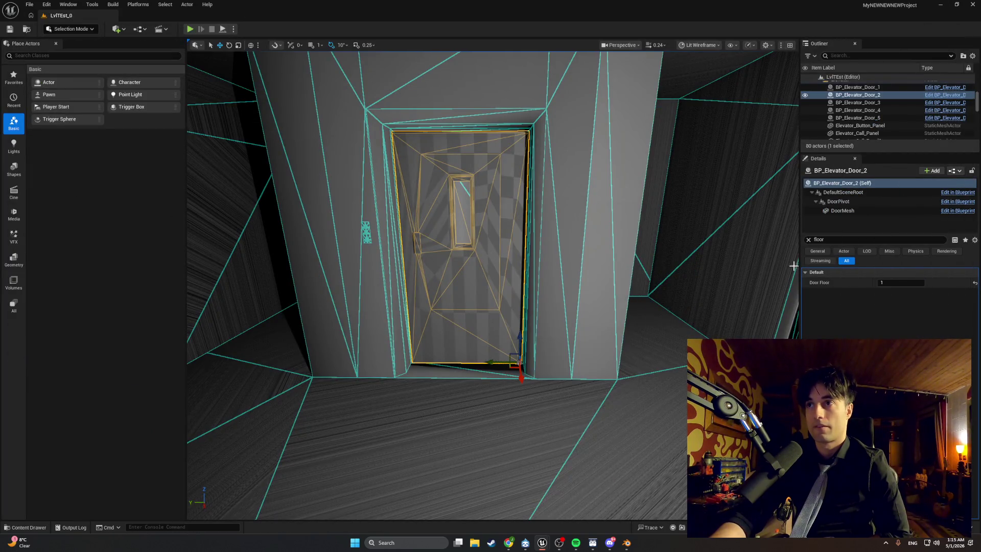
{"action": "left_click", "coordinate": [808, 240]}
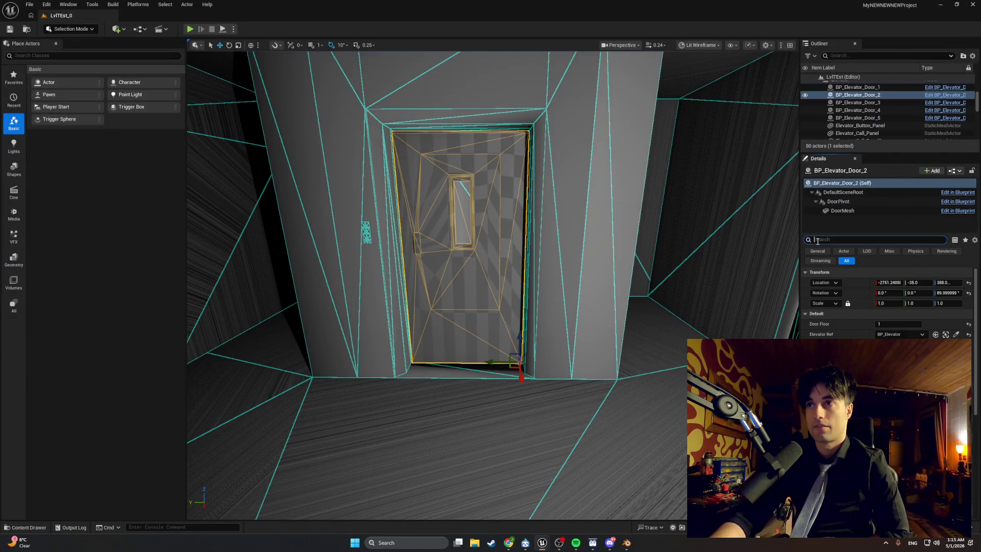
{"action": "type", "text": "floor"}
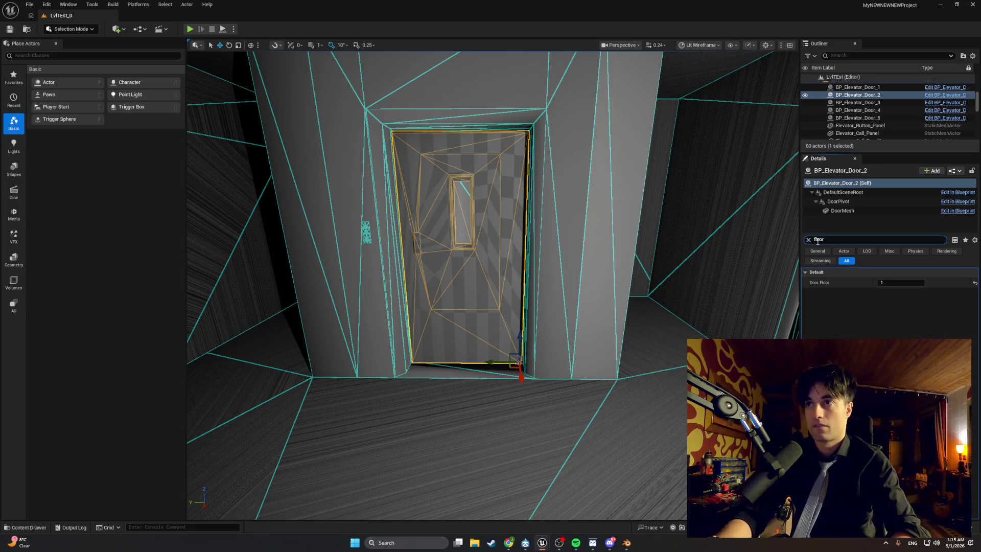
{"action": "left_click", "coordinate": [976, 4]}
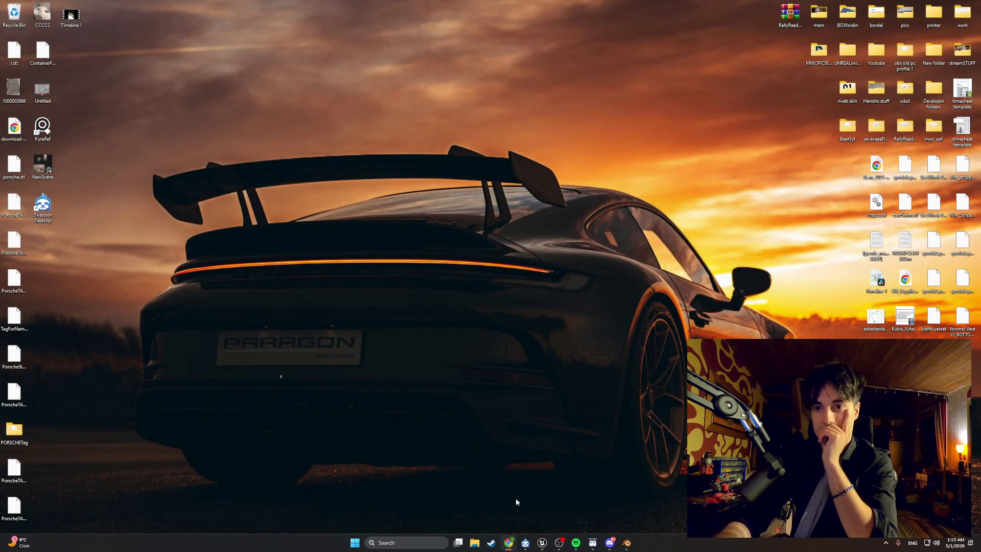
{"action": "left_click", "coordinate": [542, 542]}
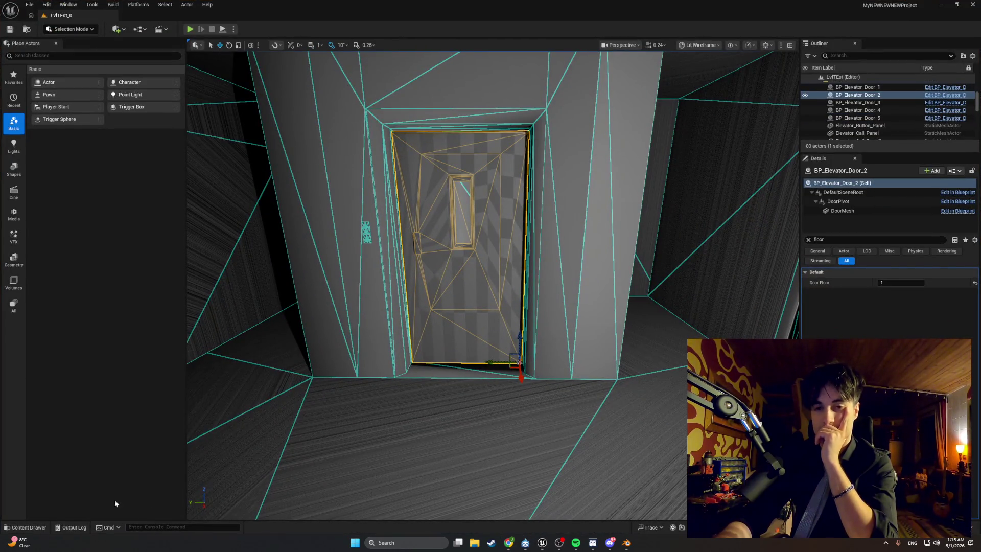
{"action": "left_click", "coordinate": [26, 527]}
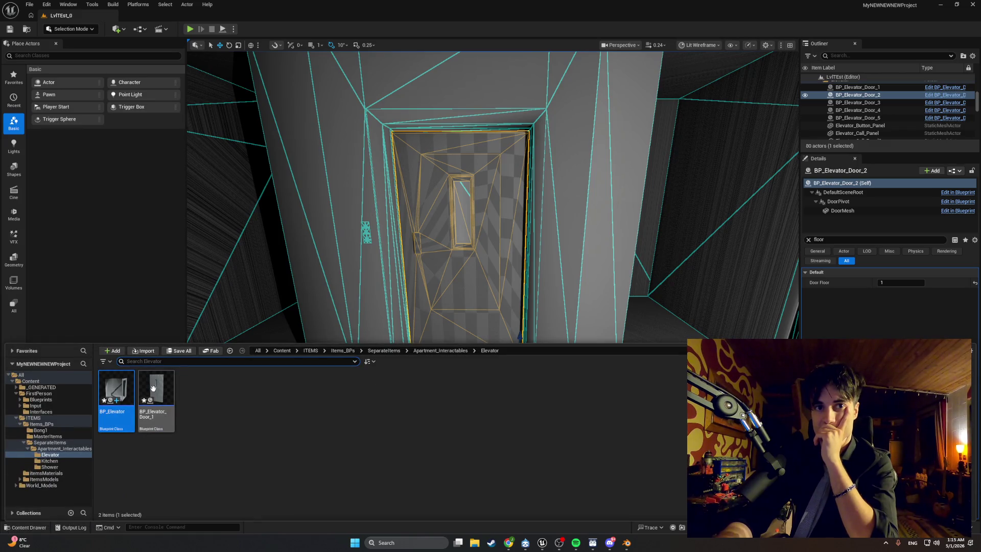
{"action": "double_click", "coordinate": [116, 389]}
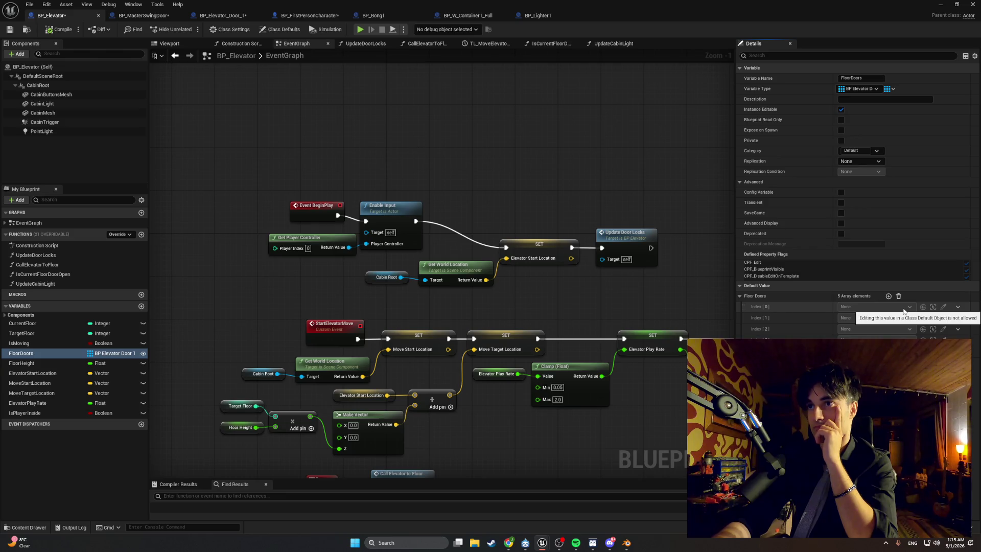
Review Class Settings and Class Defaults, snip the FloorDoors properties, and minimize the Blueprint editor
{"action": "left_click", "coordinate": [246, 31]}
{"action": "left_click", "coordinate": [280, 30]}
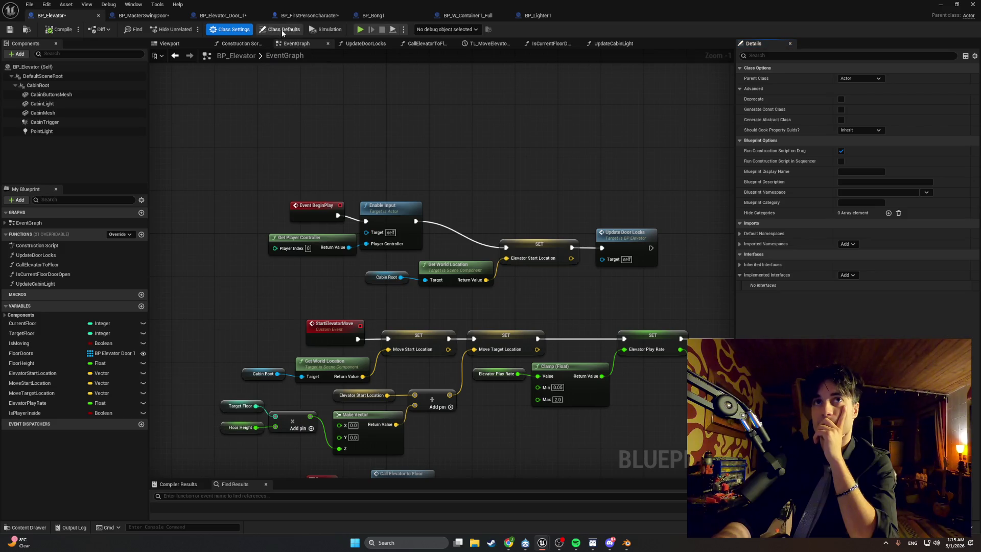
{"action": "scroll", "coordinate": [756, 266], "scroll_direction": "down", "scroll_amount": 8}
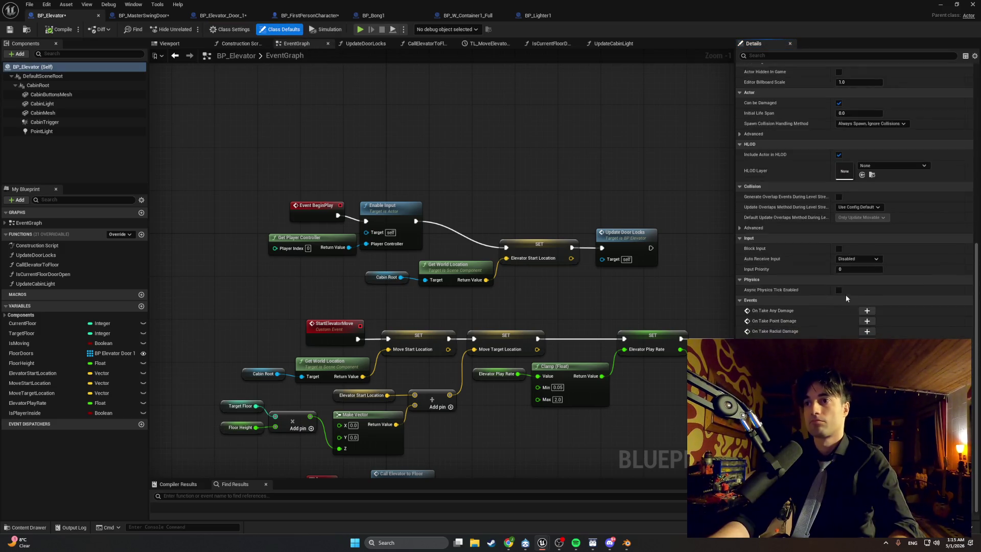
{"action": "left_click", "coordinate": [69, 351]}
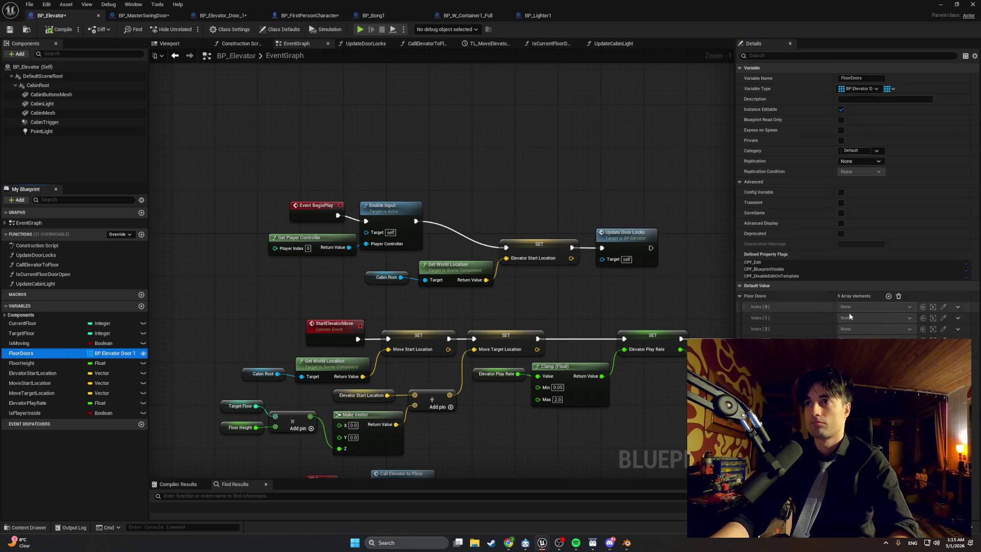
{"action": "key", "text": "super+shift+s"}
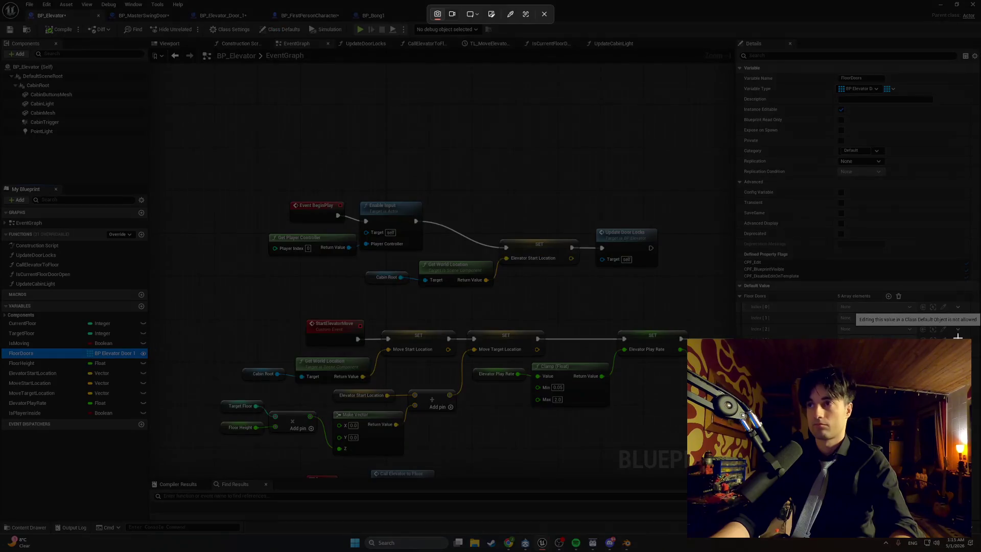
{"action": "mouse_move", "coordinate": [928, 309]}
{"action": "left_mouse_down"}
{"action": "mouse_move", "coordinate": [705, 133]}
{"action": "mouse_move", "coordinate": [702, 91]}
{"action": "mouse_move", "coordinate": [716, 68]}
{"action": "left_mouse_up"}
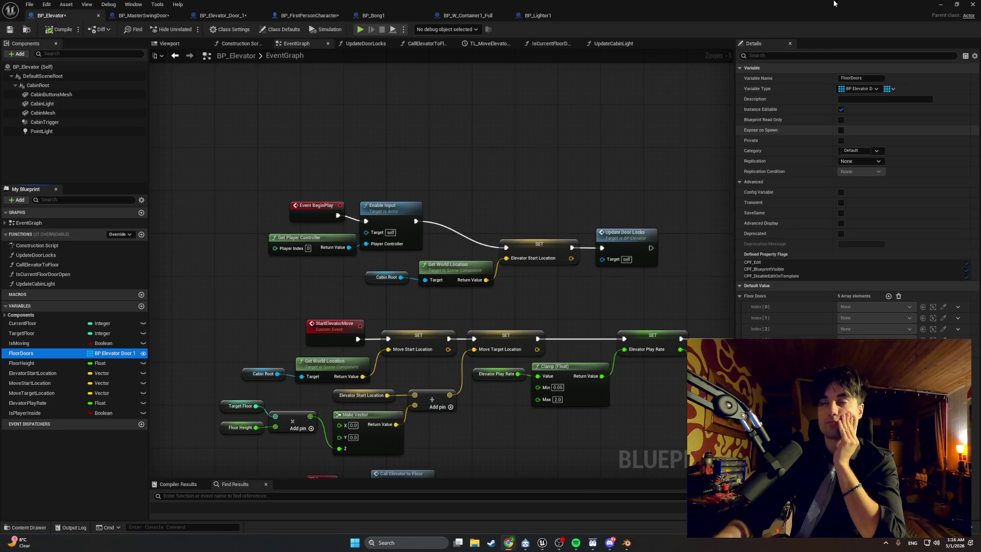
{"action": "left_click", "coordinate": [938, 7]}
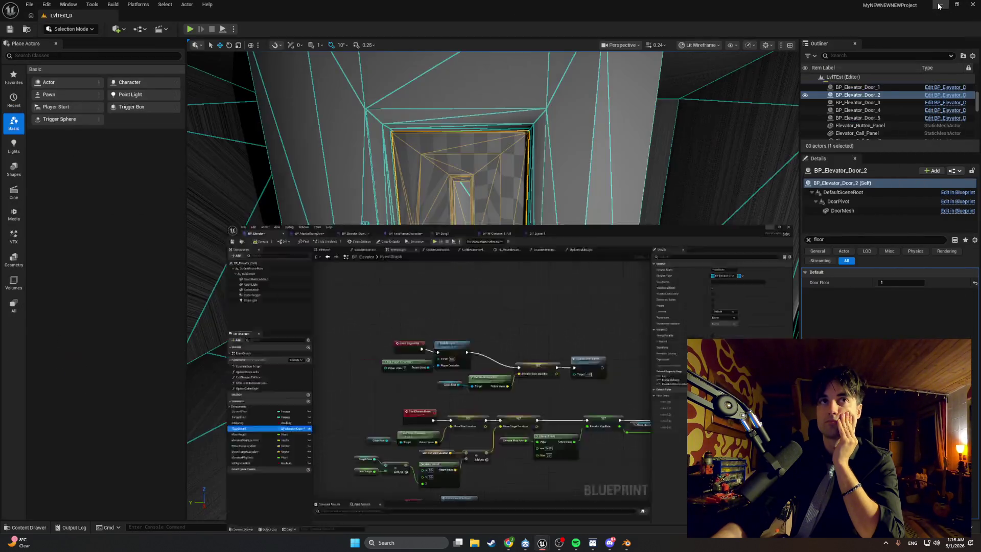
Select the placed BP_Elevator and assign BP_Elevator_Door actors to all five Floor Doors slots
{"action": "mouse_move", "coordinate": [474, 238]}
{"action": "left_mouse_down"}
{"action": "mouse_move", "coordinate": [474, 270]}
{"action": "mouse_move", "coordinate": [475, 189]}
{"action": "mouse_move", "coordinate": [536, 230]}
{"action": "mouse_move", "coordinate": [639, 340]}
{"action": "left_mouse_up"}
{"action": "left_click", "coordinate": [628, 337]}
{"action": "key", "text": "f"}
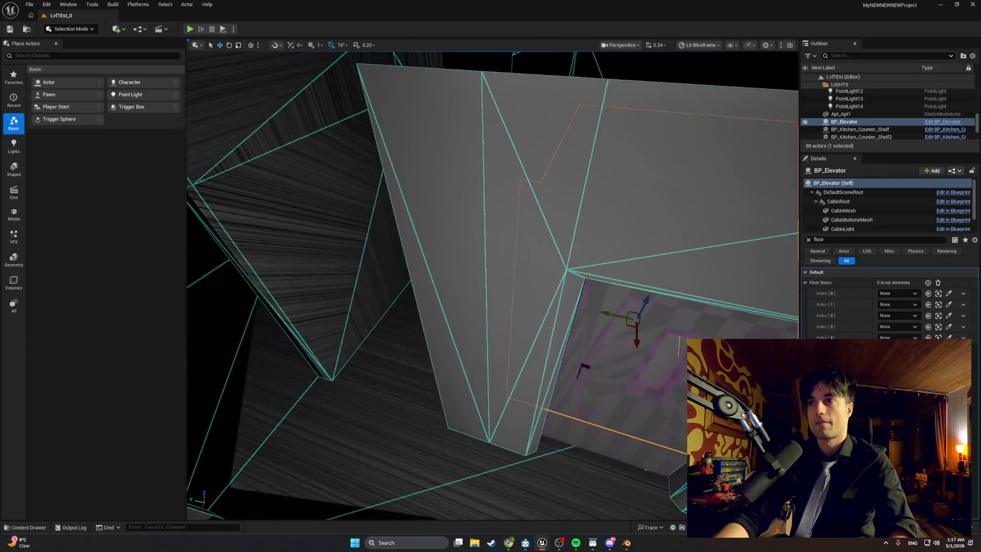
{"action": "left_click", "coordinate": [893, 293]}
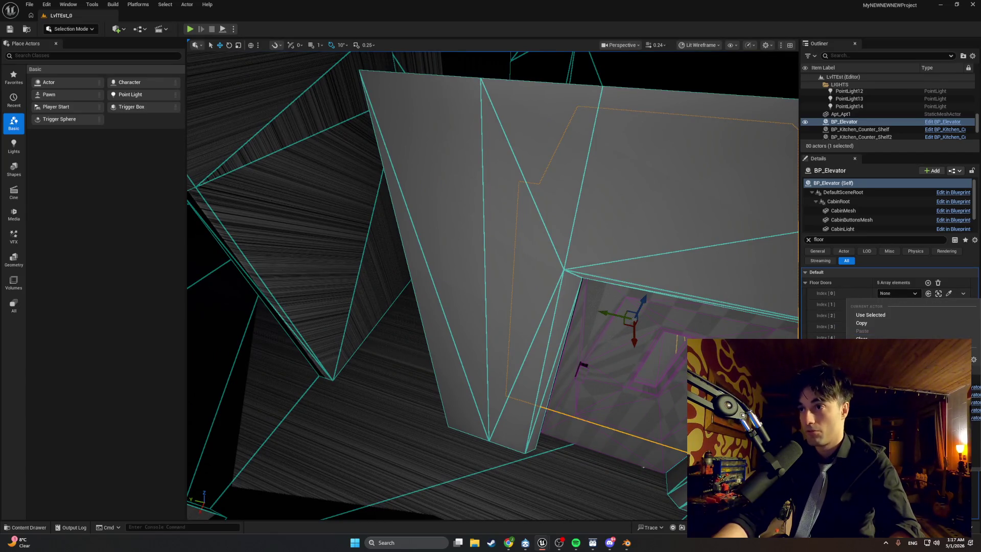
{"action": "left_click", "coordinate": [870, 315]}
{"action": "left_click", "coordinate": [894, 305]}
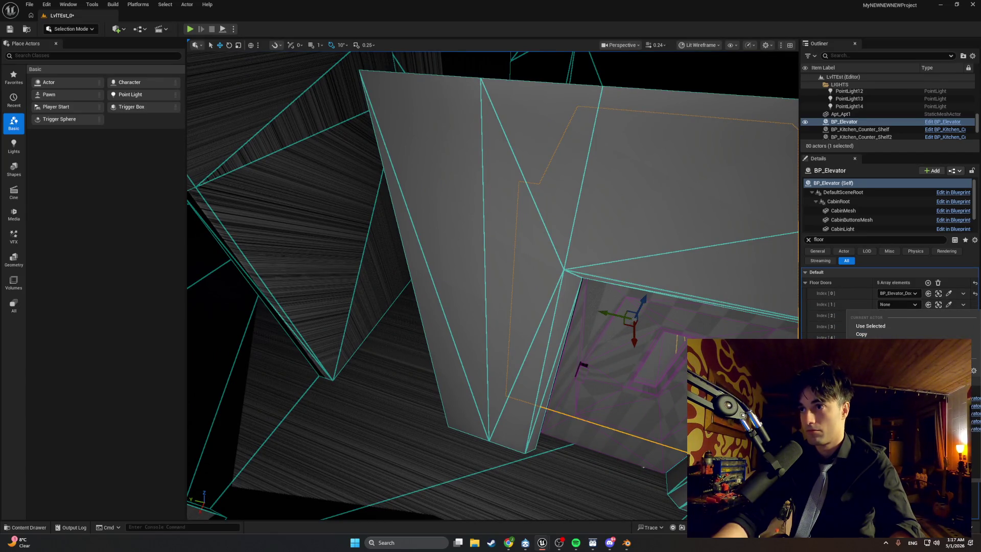
{"action": "left_click", "coordinate": [890, 326]}
{"action": "left_click", "coordinate": [898, 315]}
{"action": "left_click", "coordinate": [893, 331]}
{"action": "left_click", "coordinate": [895, 329]}
{"action": "left_click", "coordinate": [894, 342]}
{"action": "left_click", "coordinate": [894, 353]}
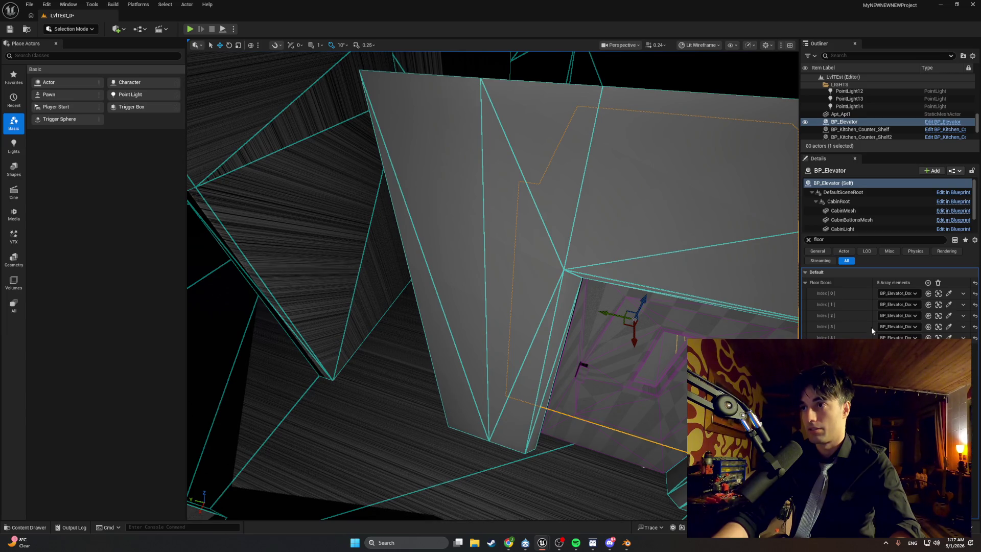
Save the level with Ctrl+S, then minimize and restore the editor
{"action": "key", "text": "ctrl+s"}
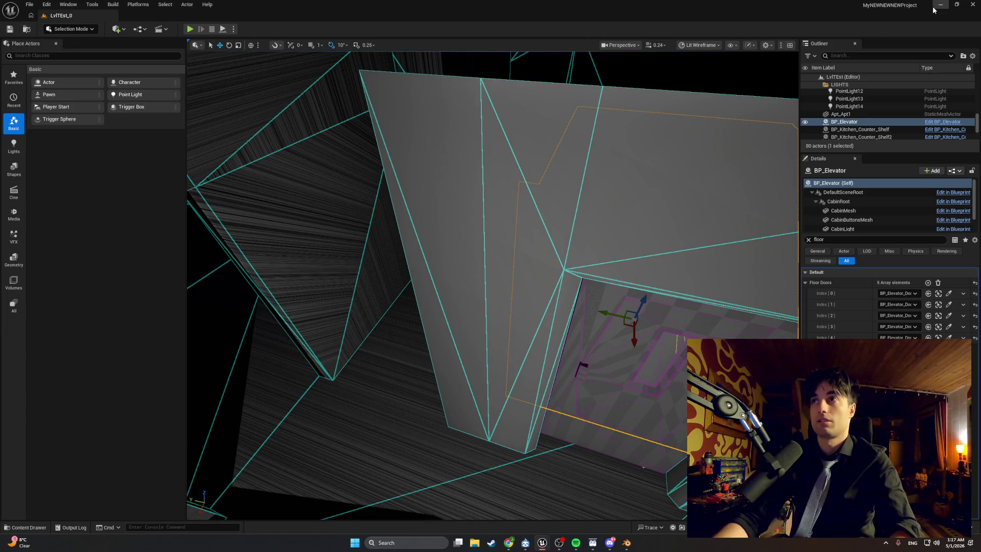
{"action": "left_click", "coordinate": [940, 4]}
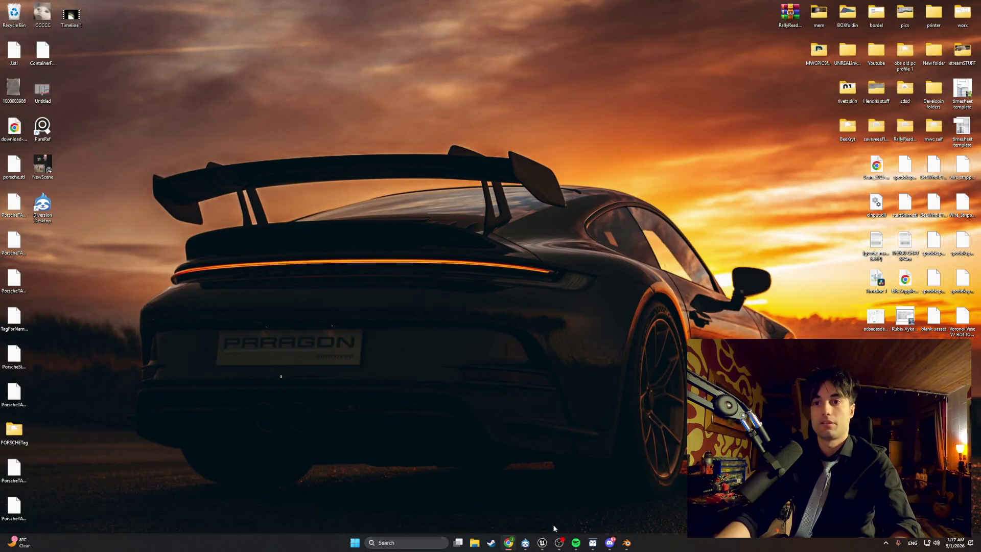
{"action": "left_click", "coordinate": [542, 542]}
Play the level, walk to the elevator door, close and lock it with E, then stop with Esc
{"action": "left_click", "coordinate": [189, 29]}
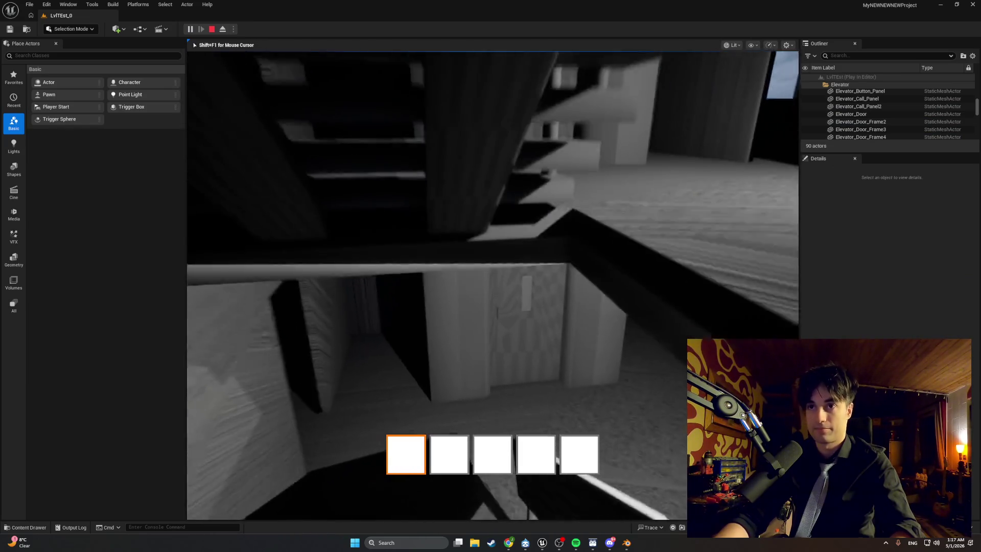
{"action": "key", "text": "w"}
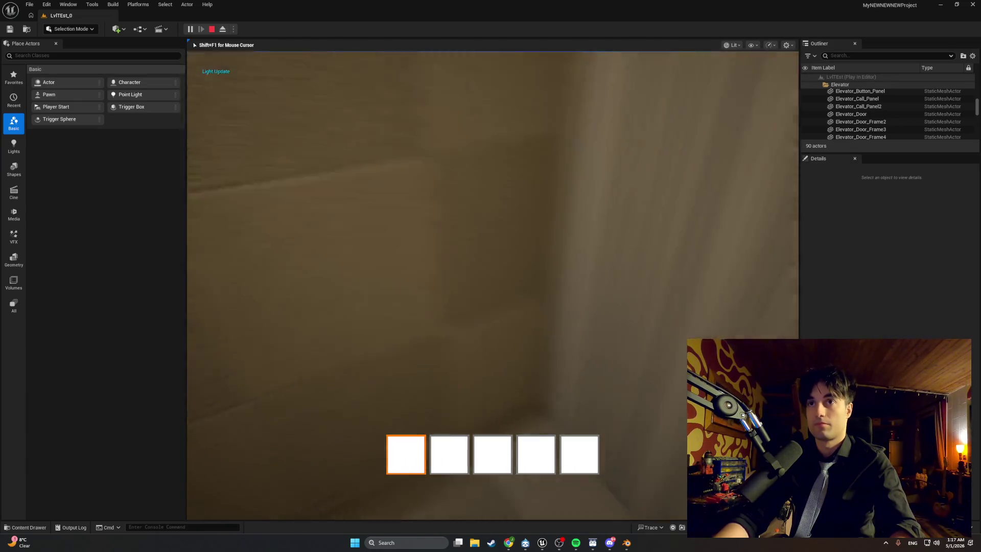
{"action": "key", "text": "s"}
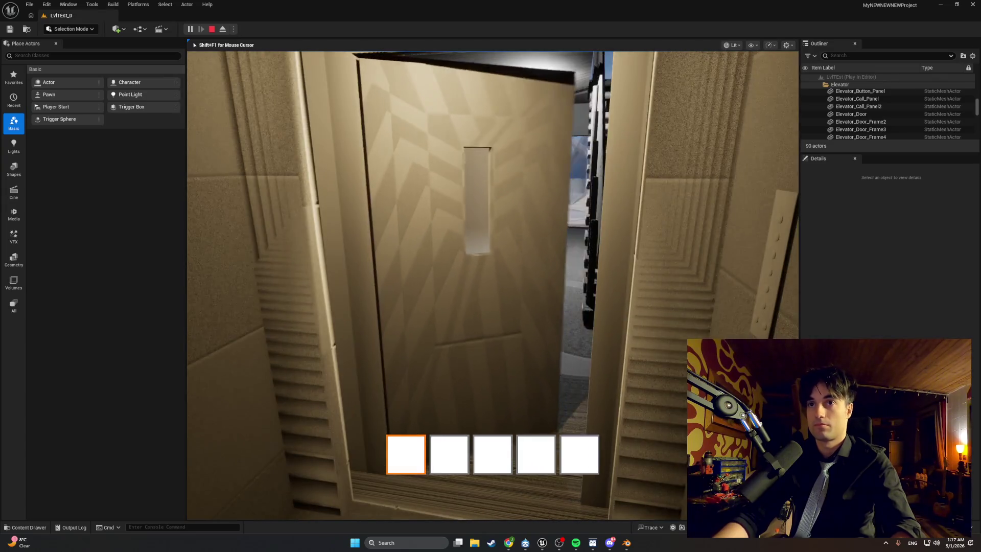
{"action": "key", "text": "e"}
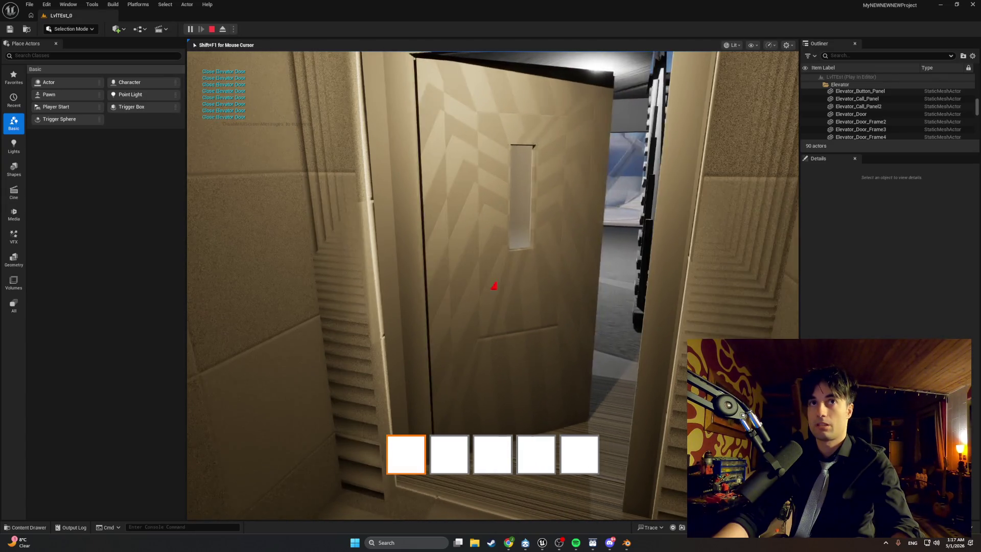
{"action": "key", "text": "w"}
{"action": "key", "text": "s"}
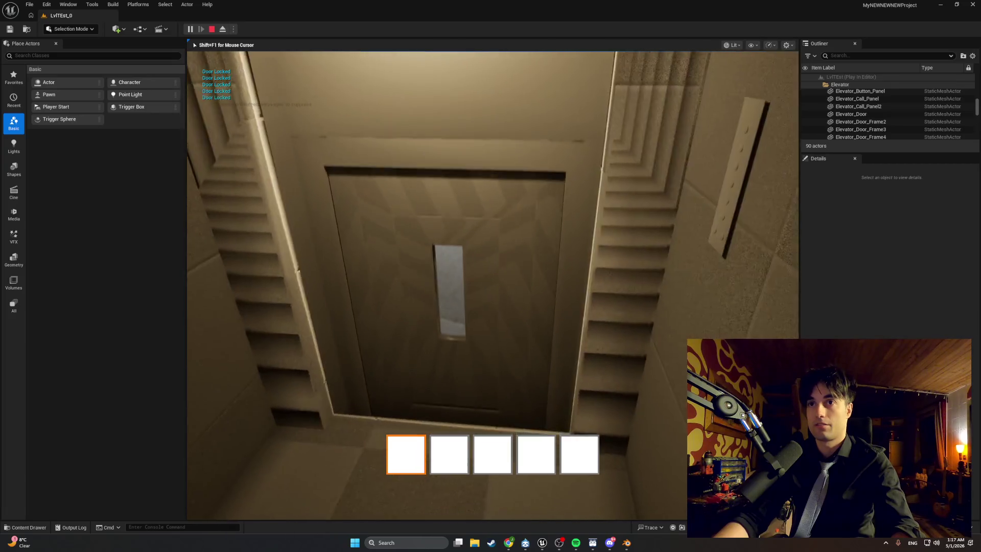
{"action": "key", "text": "Escape"}
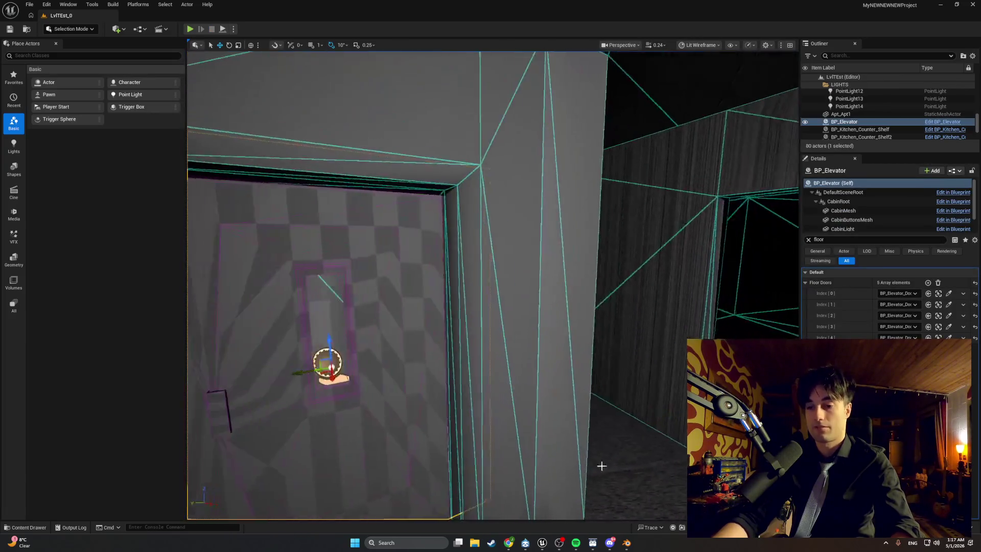
{"action": "left_click_drag", "start_coordinate": [601, 465], "coordinate": [620, 465]}
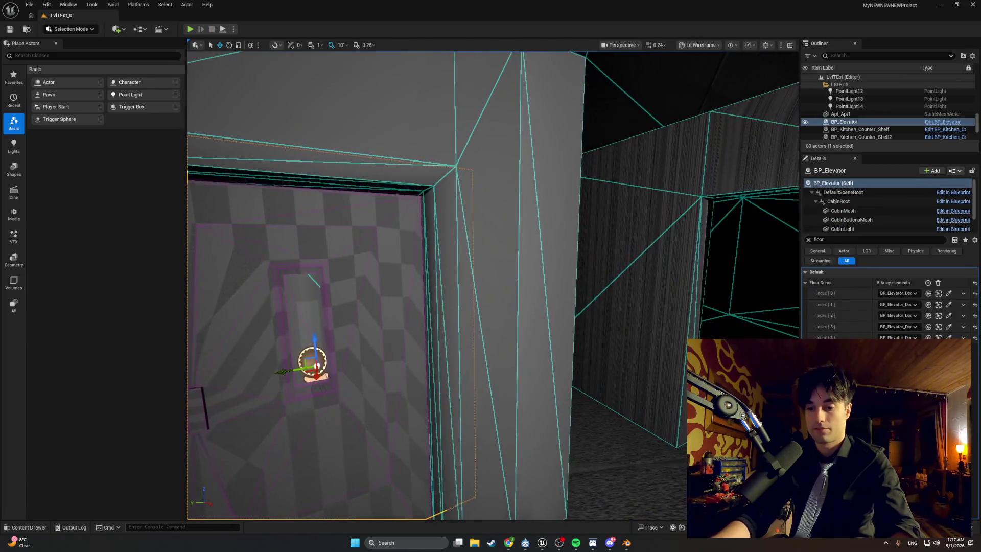